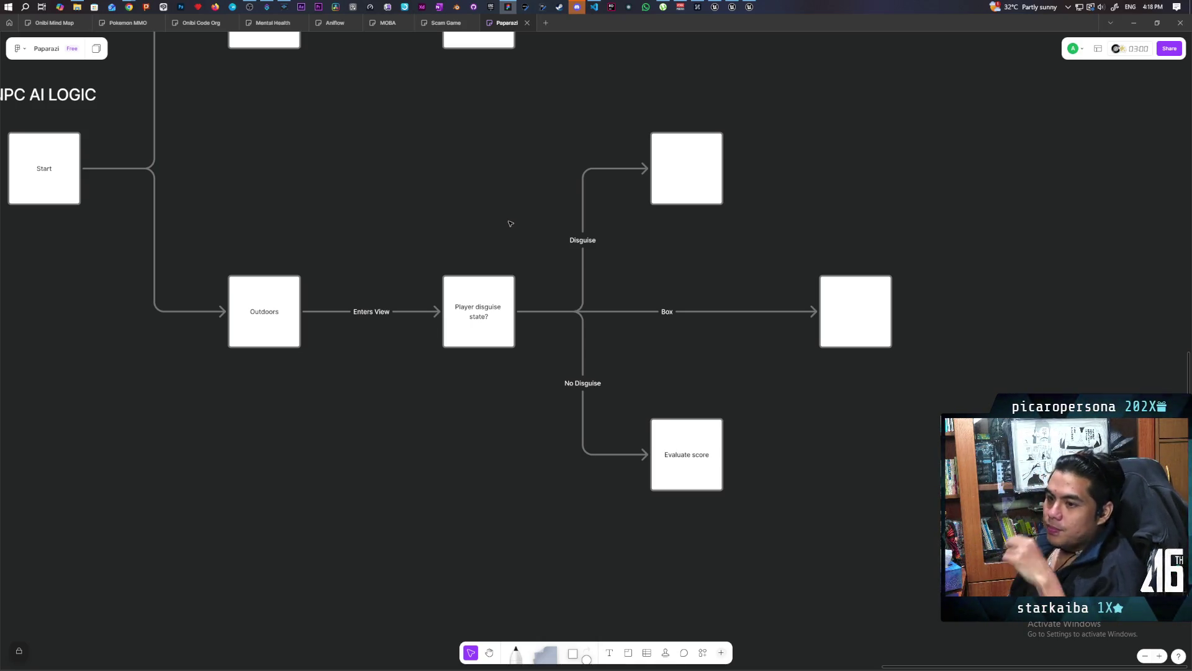
Step: Pan across the handwritten notes and flowchart, checking the Score straight to 1 box
scroll(484, 349, "up", 3)
scroll(484, 349, "left", 2)
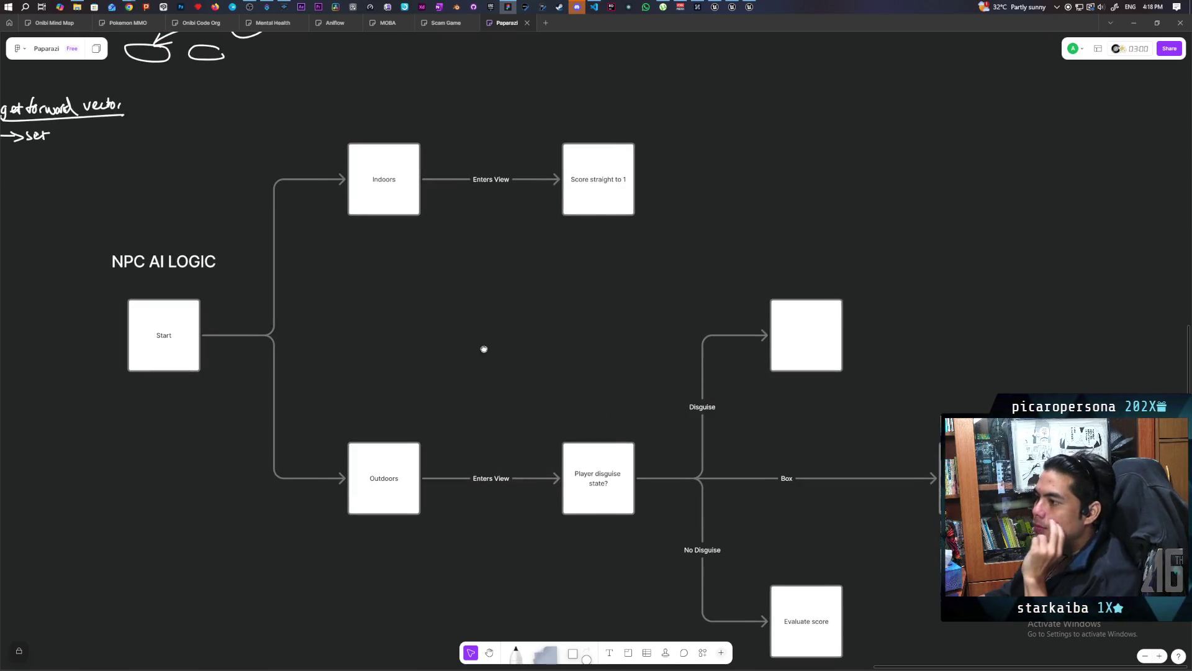
left_click_drag(516, 329, 574, 317)
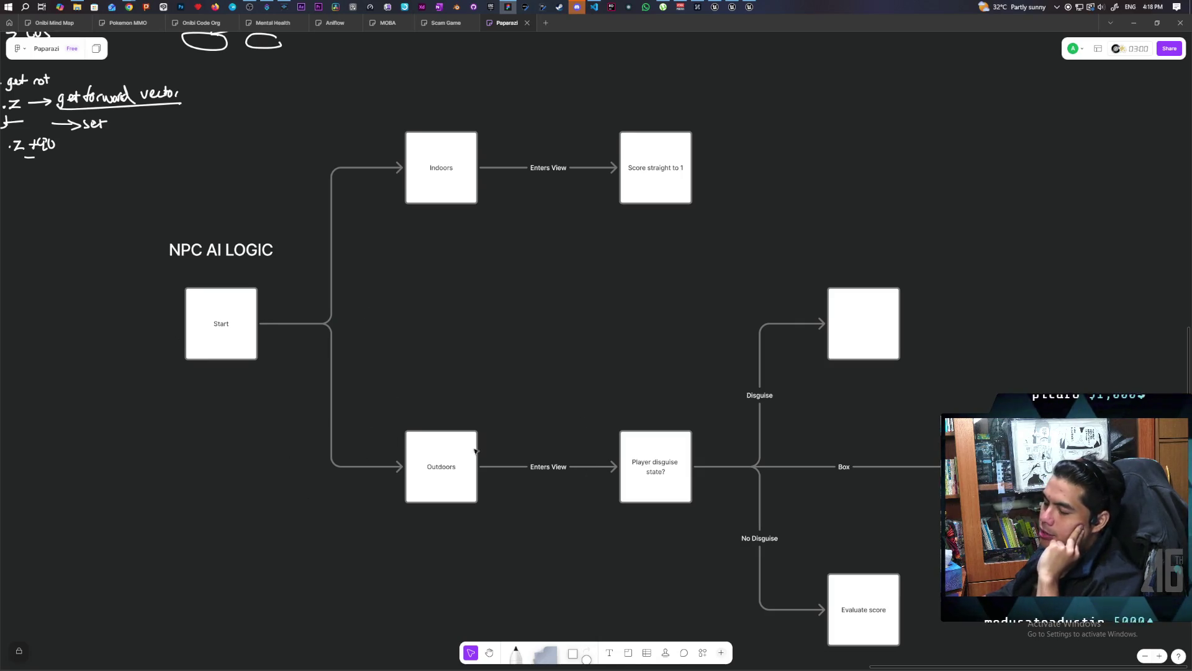
scroll(470, 347, "up", 2)
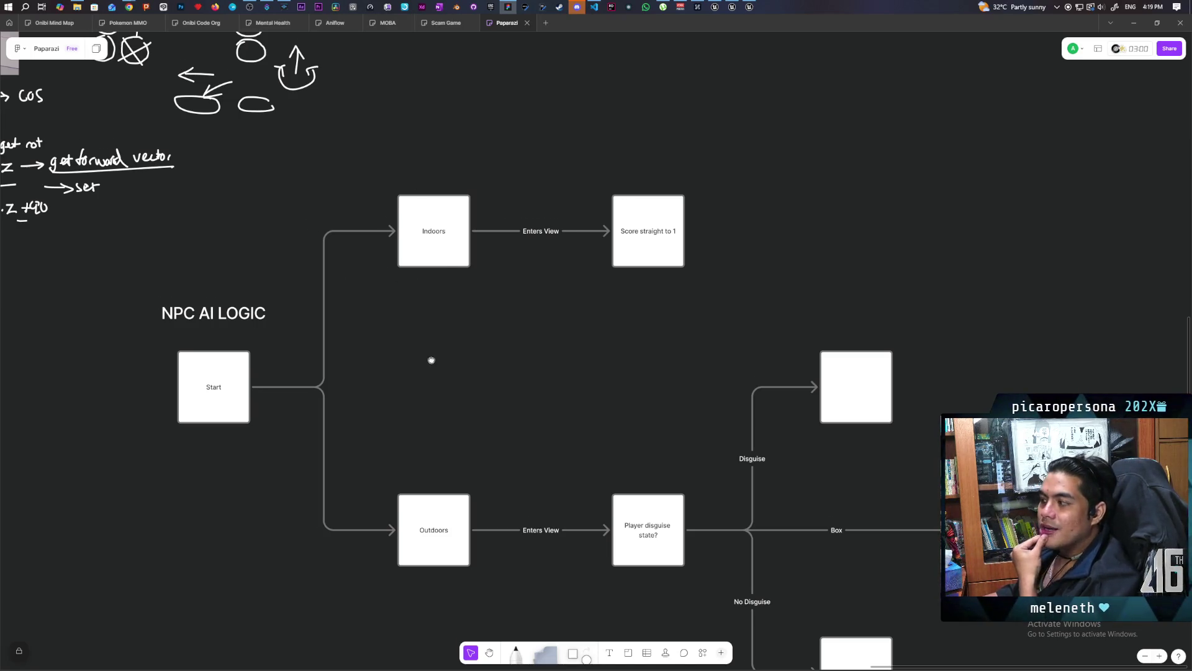
scroll(428, 348, "down", 1)
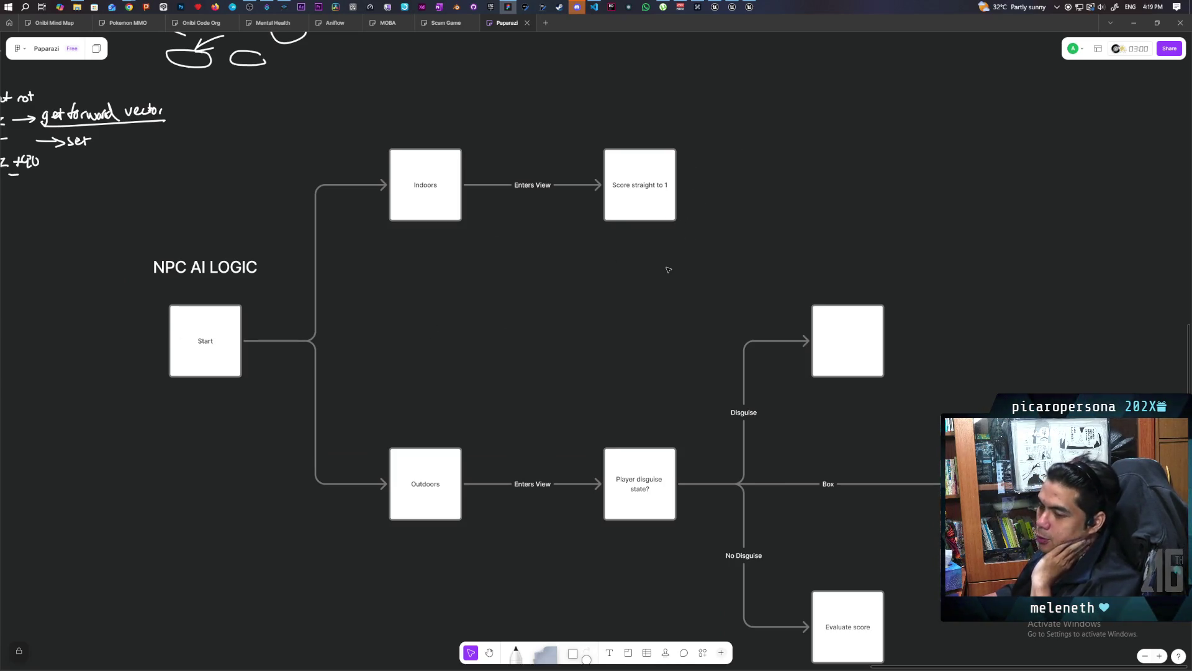
left_click(639, 177)
left_click(609, 263)
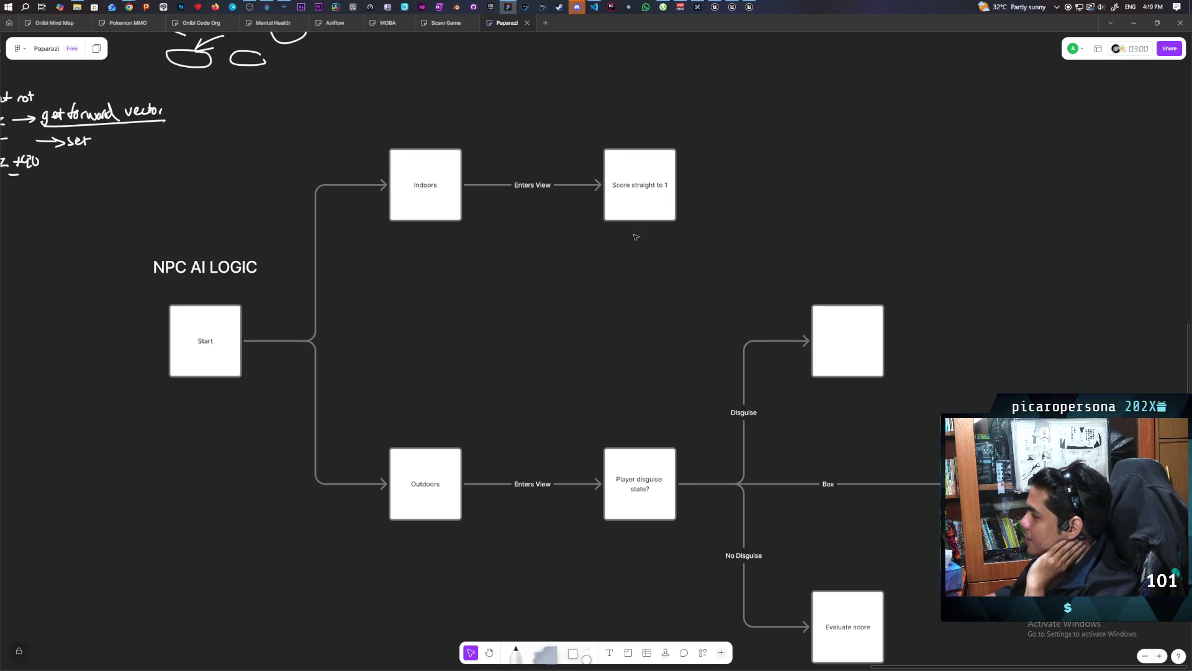
left_click(639, 202)
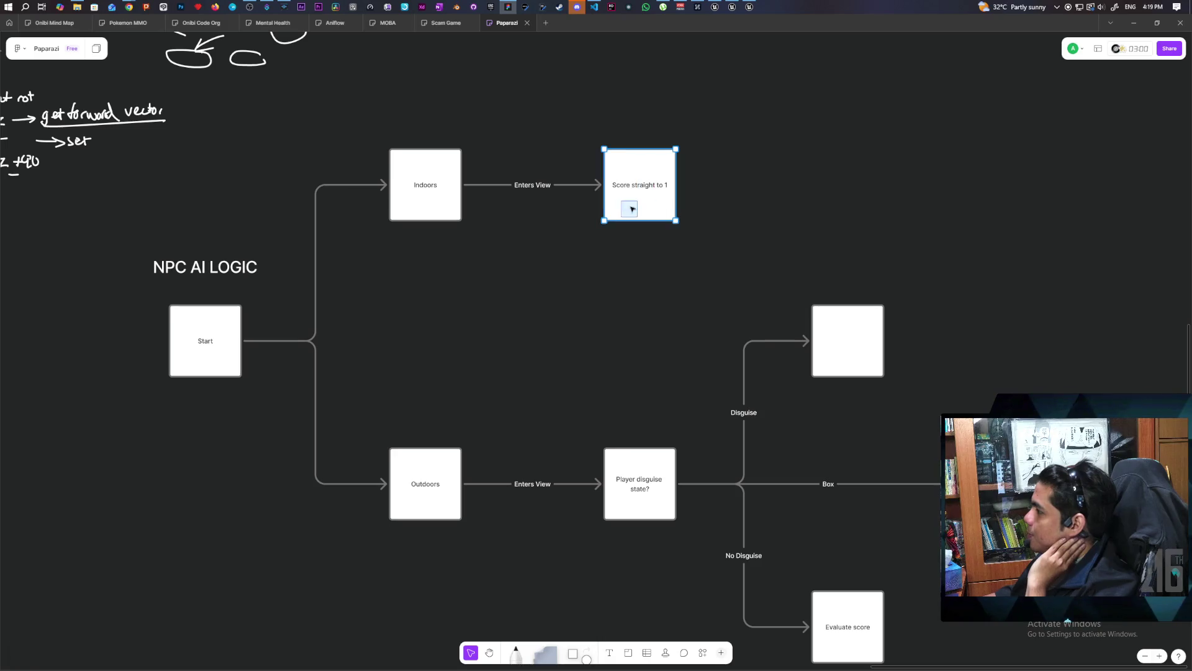
left_click(585, 221)
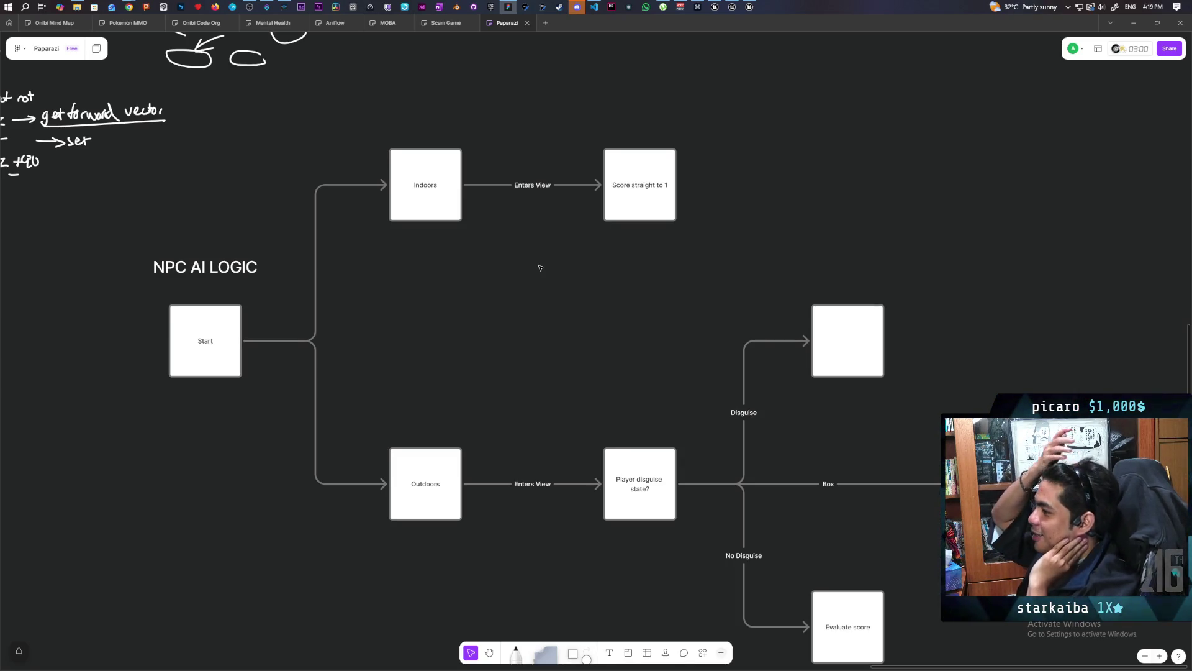
Step: Shift the Evaluate score box slightly lower and recentre the view on it
scroll(539, 276, "down", 3)
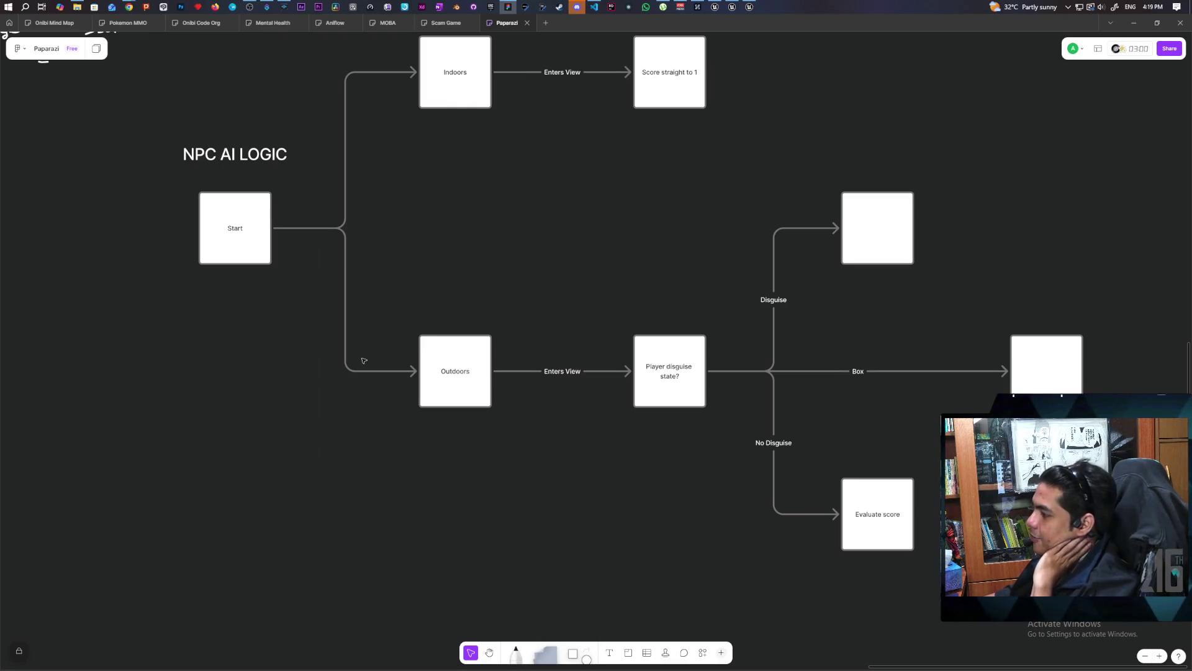
scroll(404, 337, "right", 3)
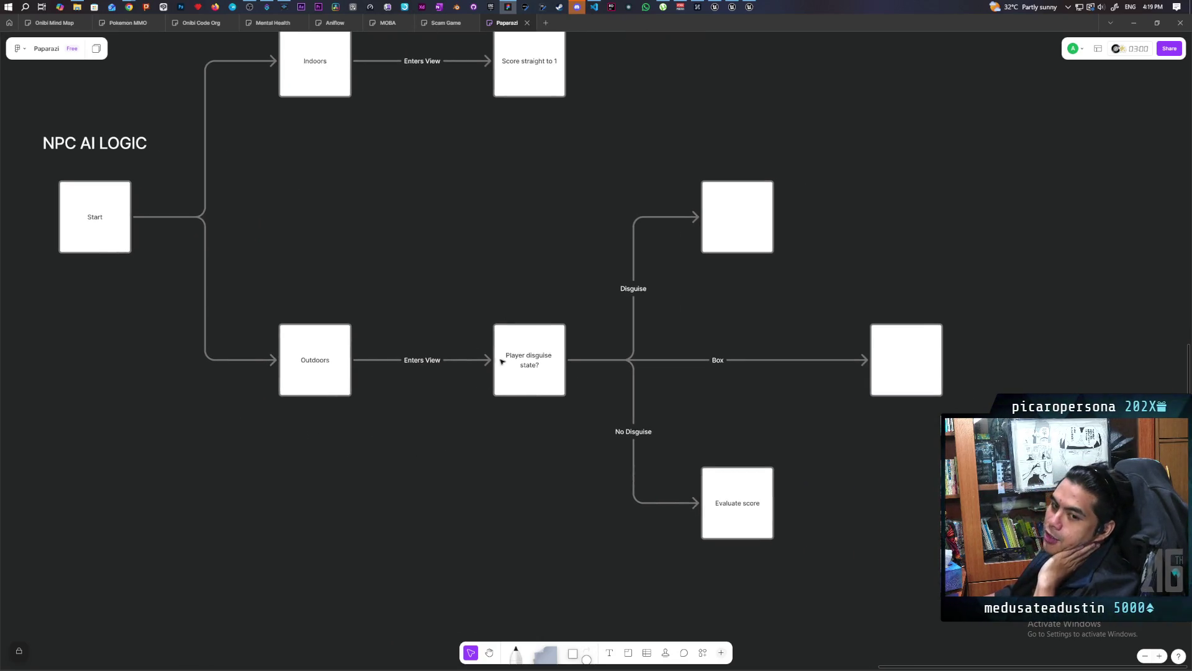
scroll(484, 463, "right", 1)
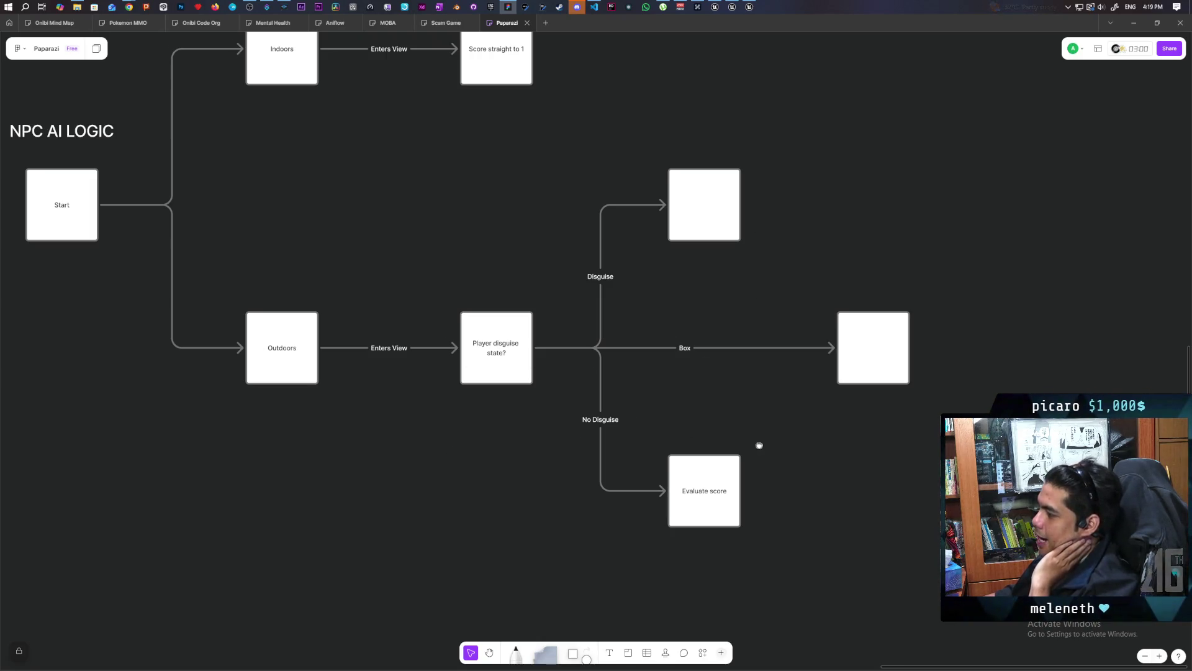
scroll(423, 412, "down", 3)
scroll(423, 413, "right", 3)
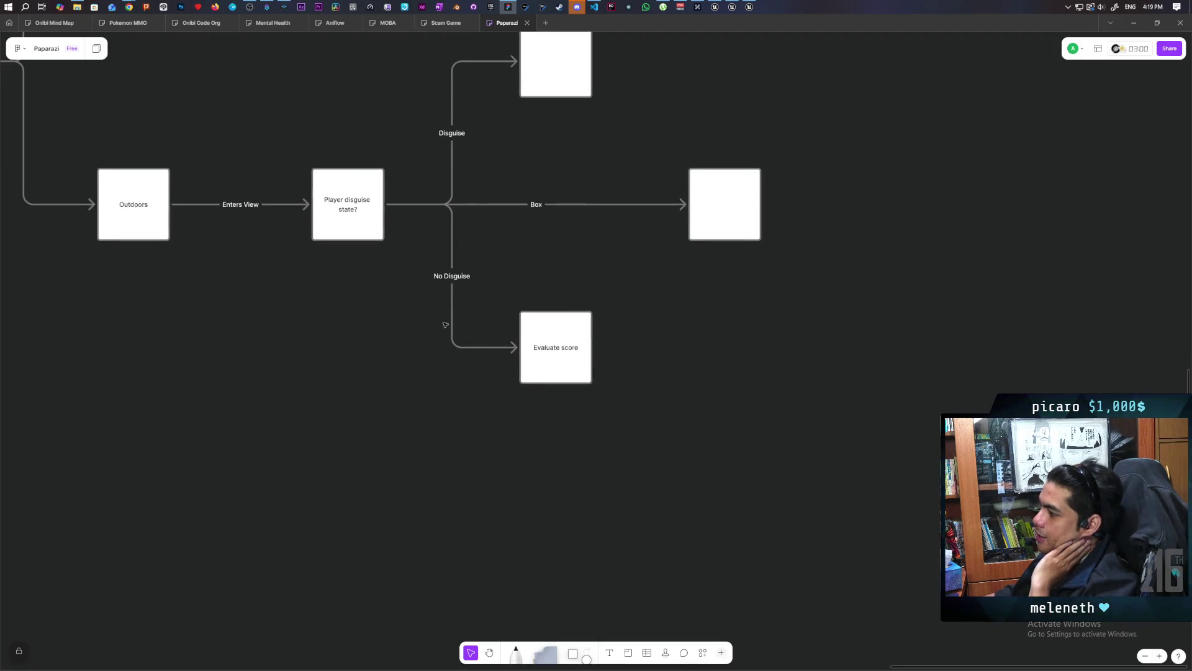
left_click(549, 382)
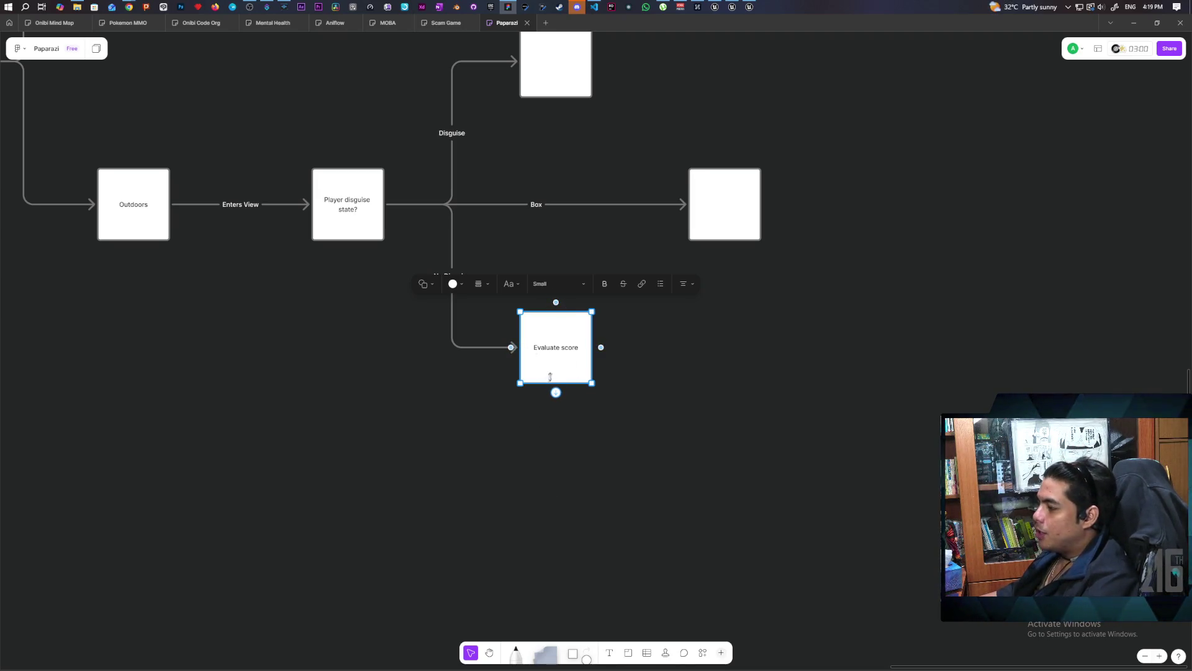
mouse_move(550, 375)
left_mouse_down()
mouse_move(545, 404)
mouse_move(556, 407)
left_mouse_up()
left_click(585, 453)
scroll(527, 426, "right", 3)
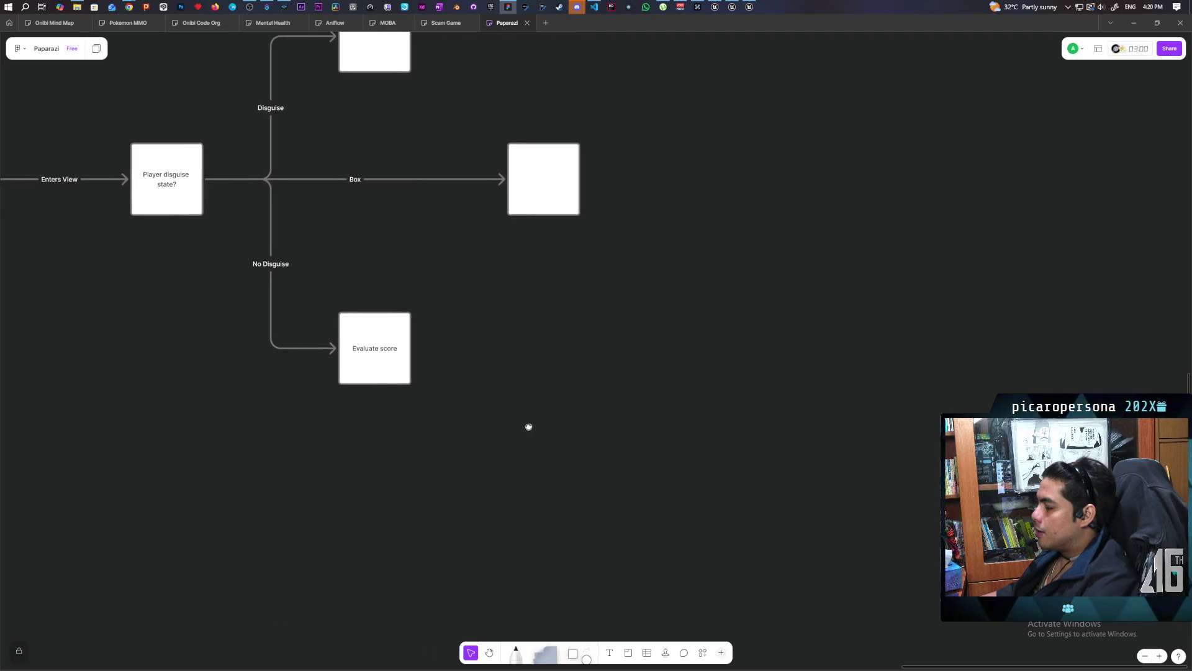
scroll(681, 479, "left", 3)
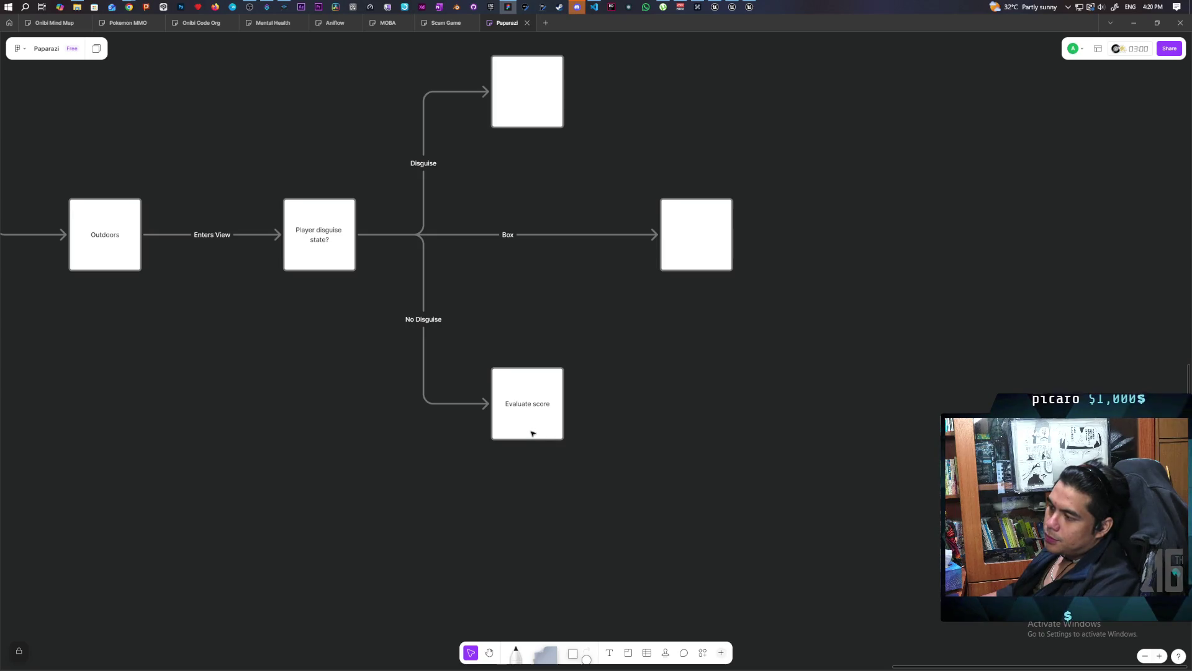
scroll(266, 254, "up", 5)
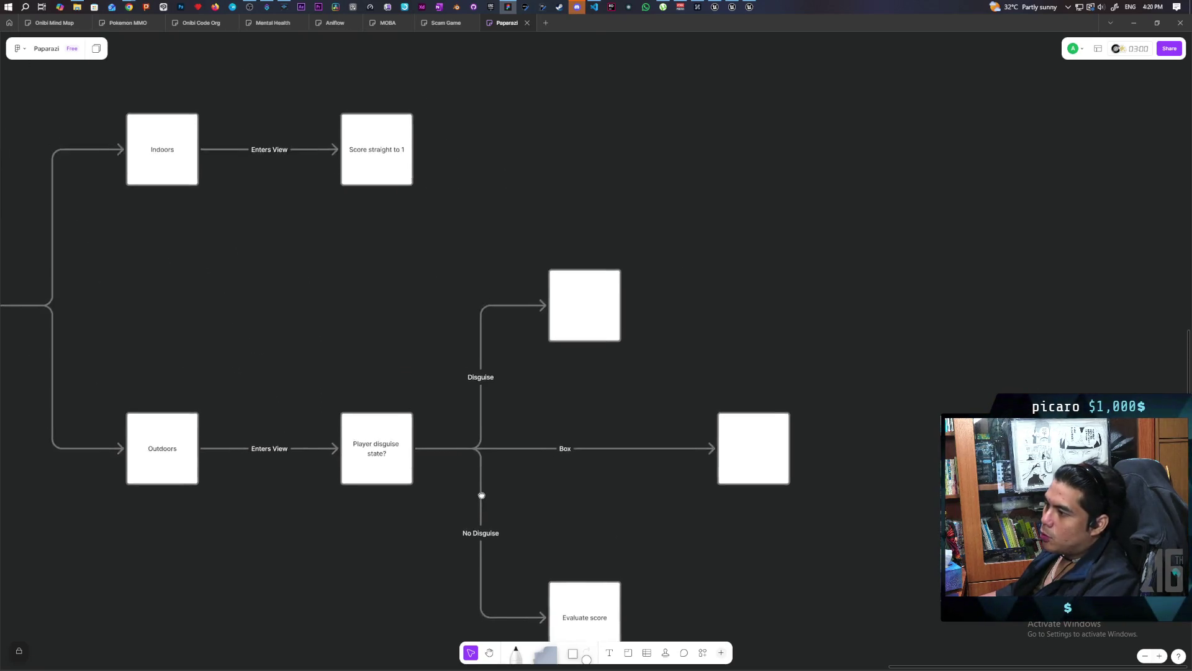
scroll(556, 463, "down", 5)
scroll(556, 464, "right", 3)
Step: Draw an arrow right from Evaluate score ending in a new square reading Alerted
left_click(438, 432)
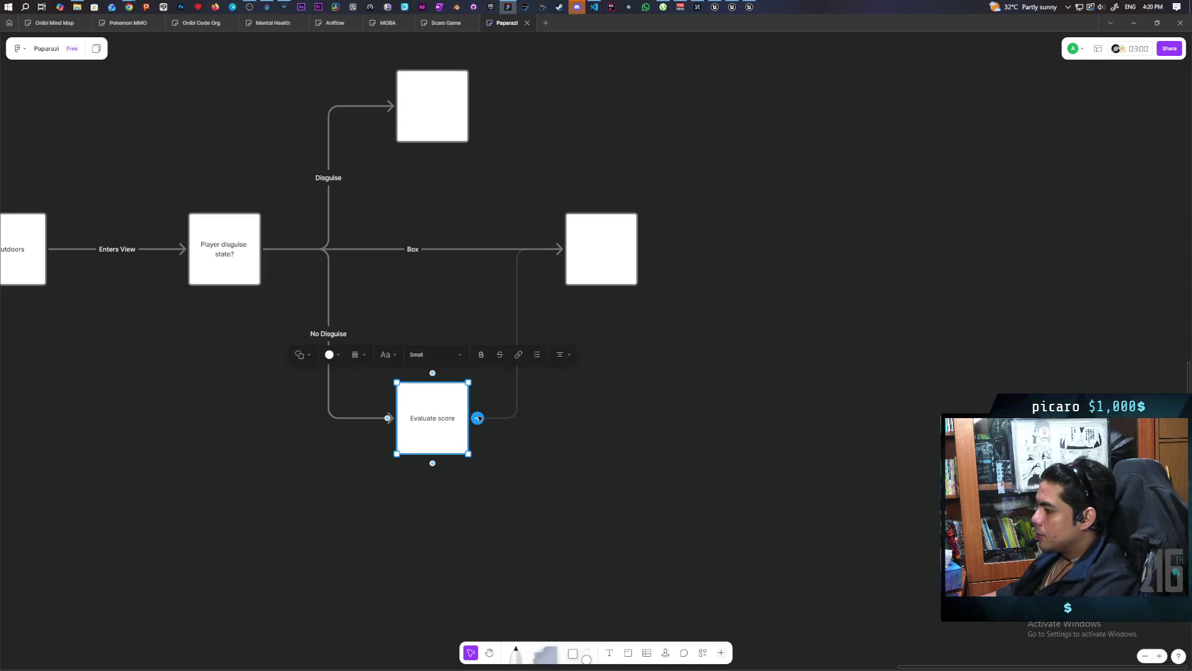
left_click_drag(479, 418, 631, 420)
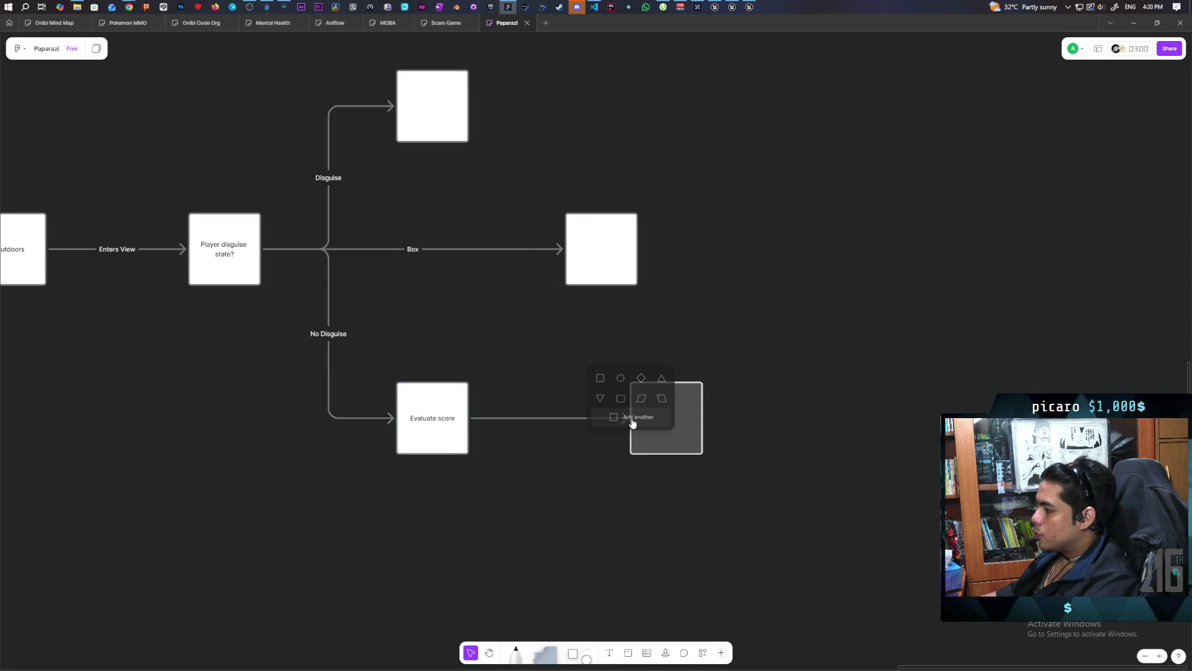
left_click(600, 377)
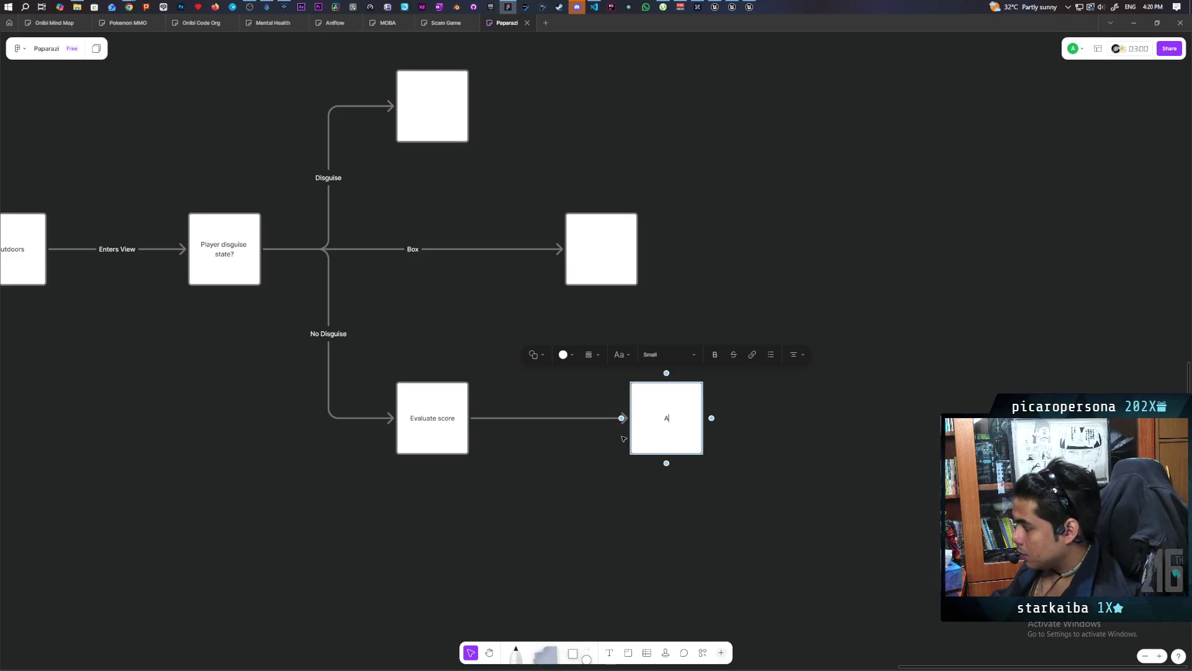
left_click(700, 419)
type("Alerted=d")
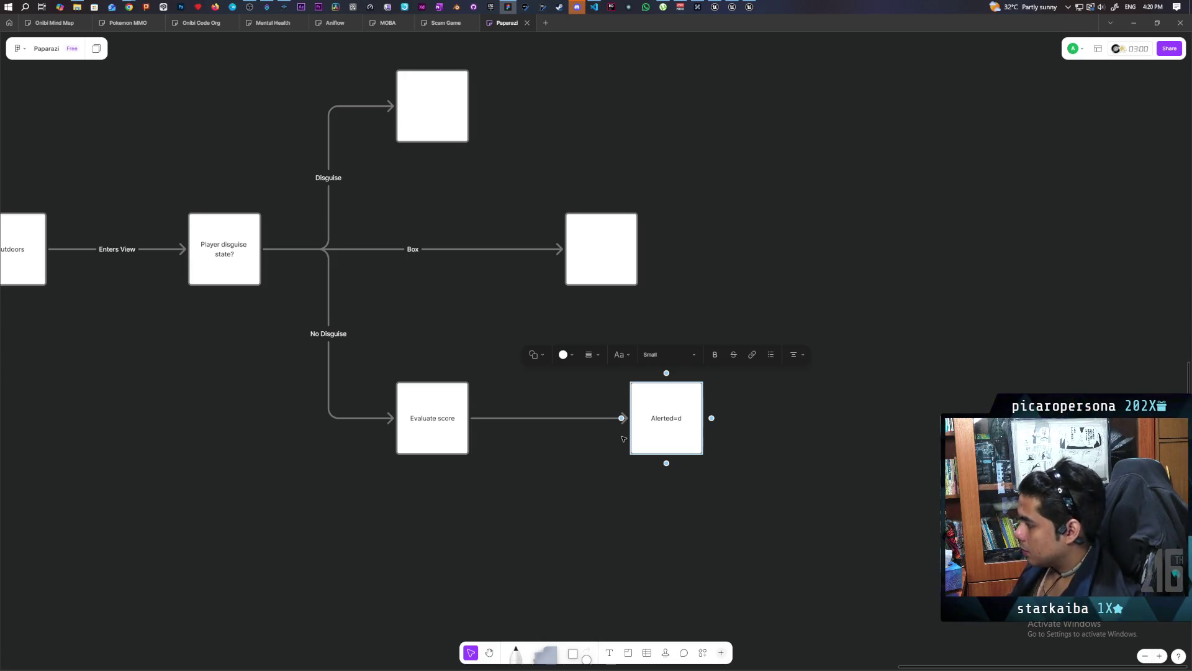
key("BackSpace")
key("BackSpace")
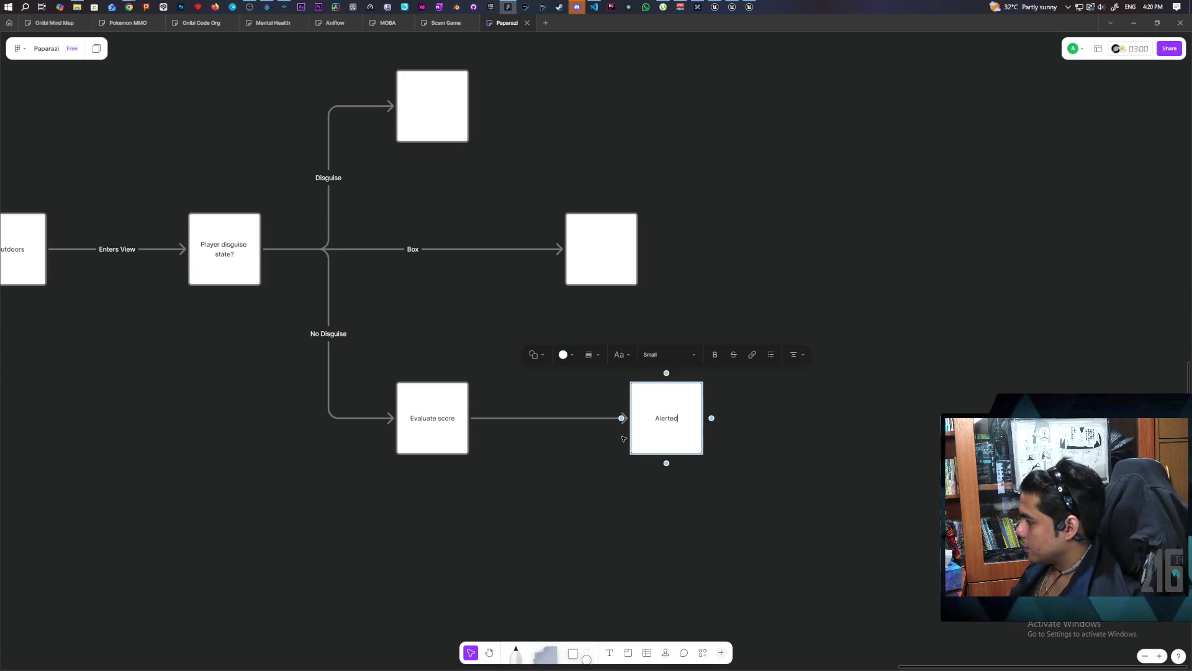
double_click(561, 418)
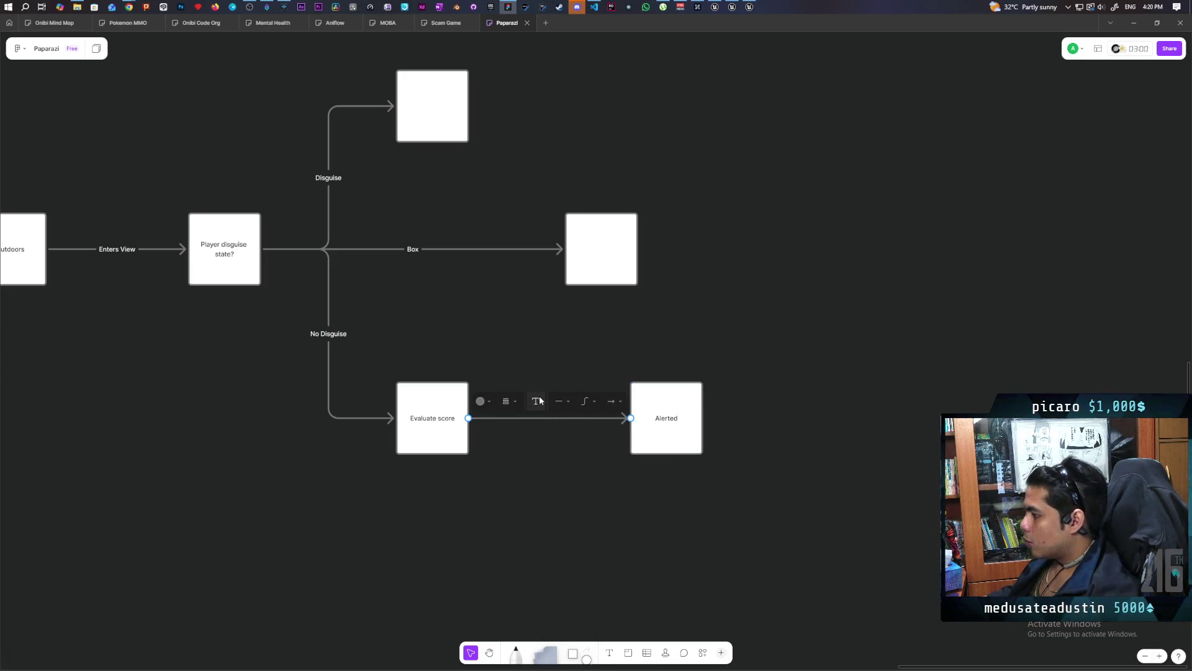
left_click(487, 396)
left_click(478, 367)
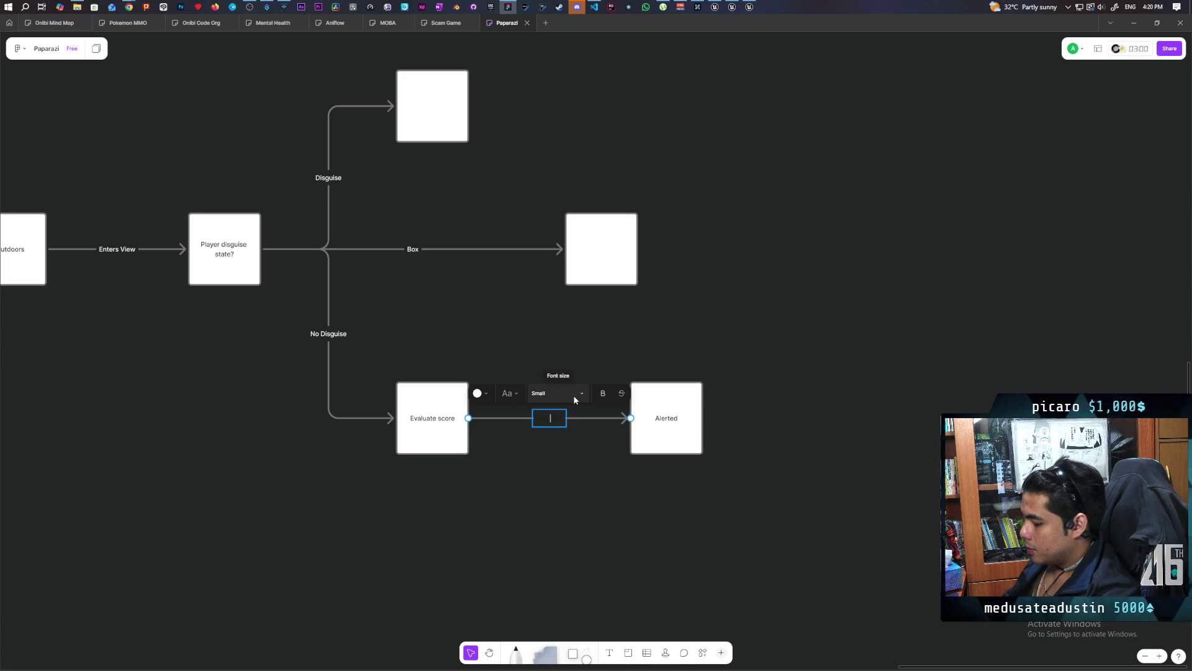
type("Reaches 1")
left_click(567, 517)
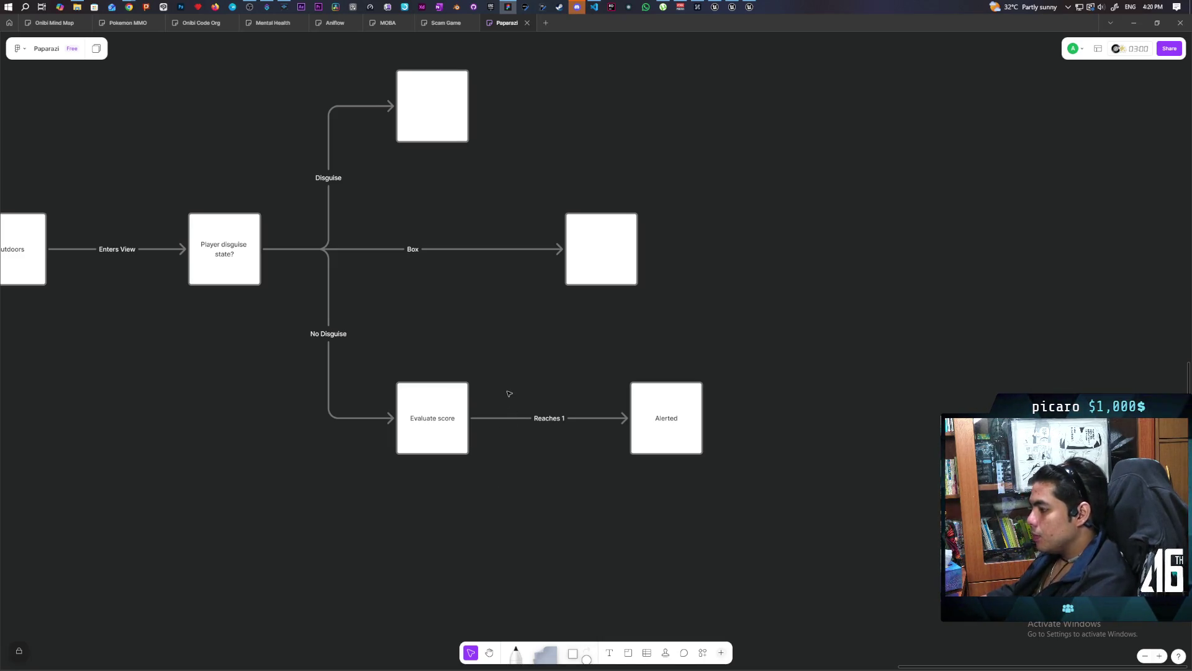
left_click_drag(536, 467, 570, 397)
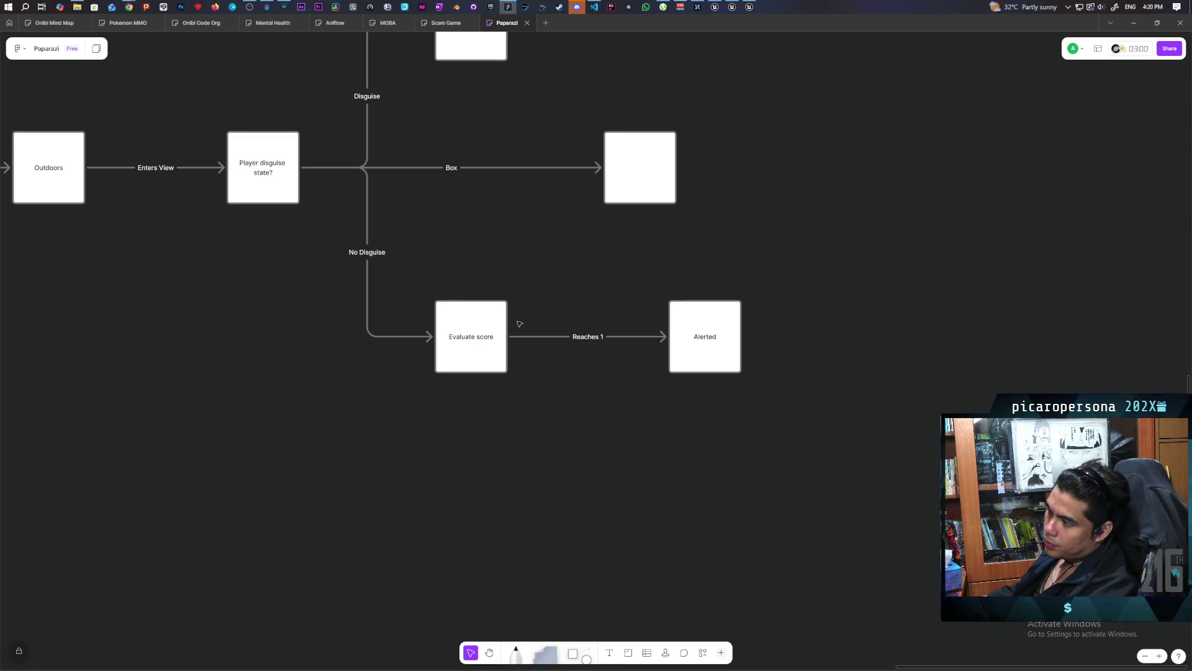
Step: Marquee-select Evaluate score, Alerted and their connectors and drag them downward
mouse_move(282, 427)
left_mouse_down()
mouse_move(748, 322)
mouse_move(786, 243)
left_mouse_up()
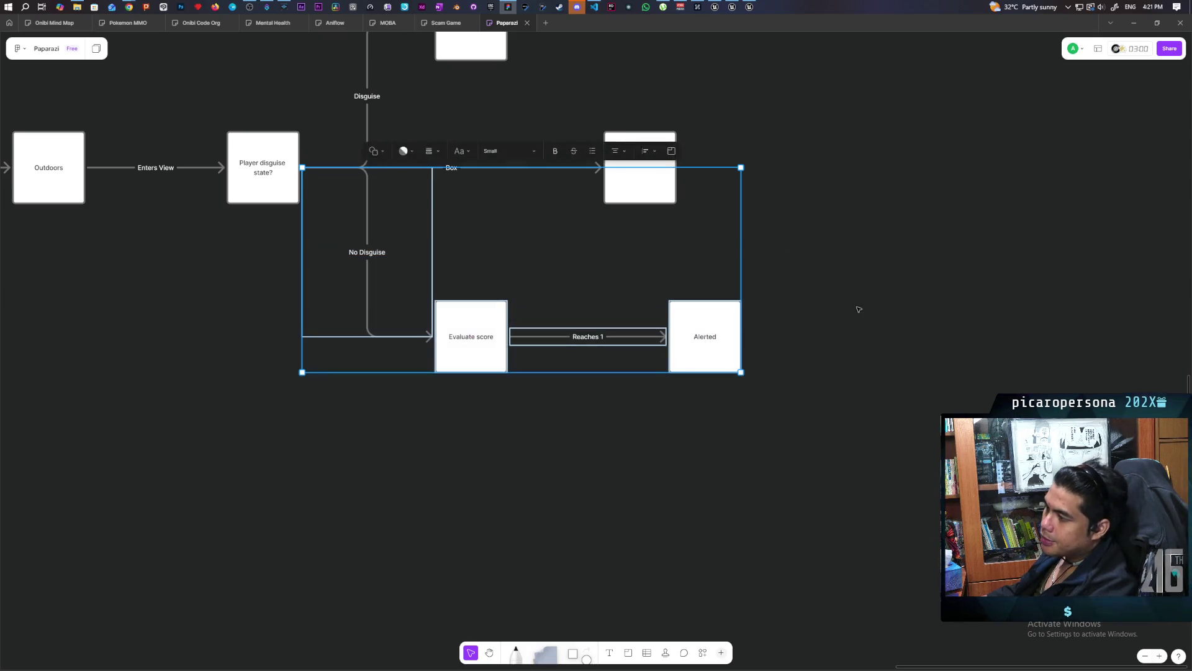
left_click(859, 309)
mouse_move(271, 439)
left_mouse_down()
mouse_move(737, 381)
mouse_move(883, 241)
left_mouse_up()
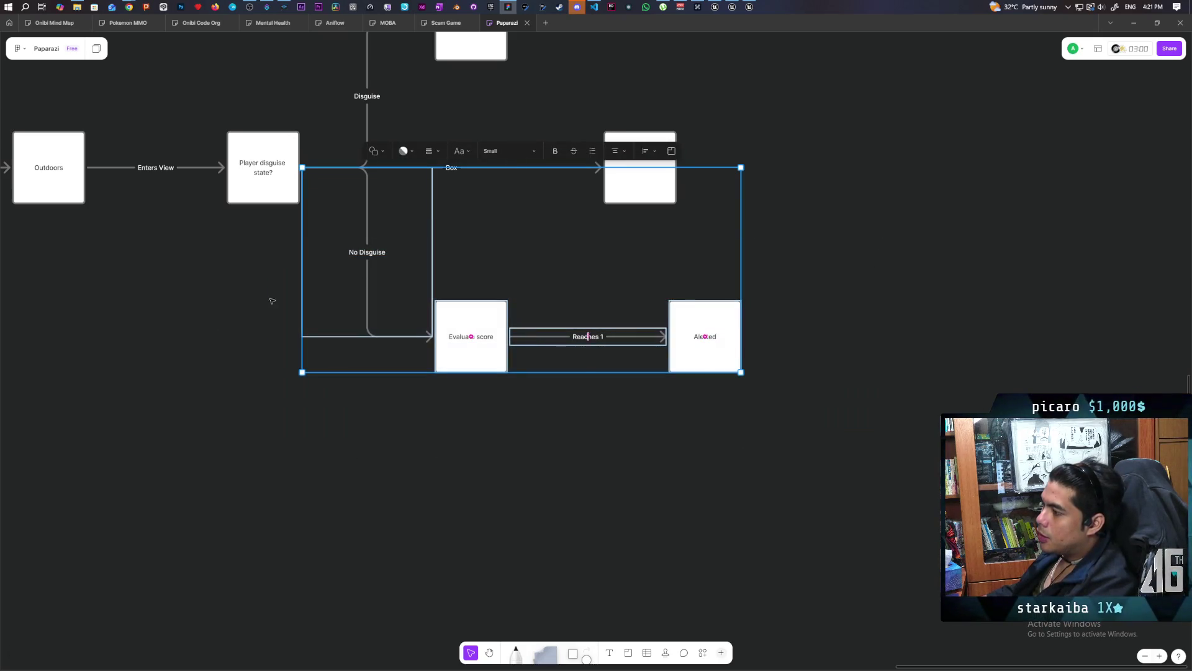
left_click_drag(463, 367, 461, 490)
left_click(587, 435)
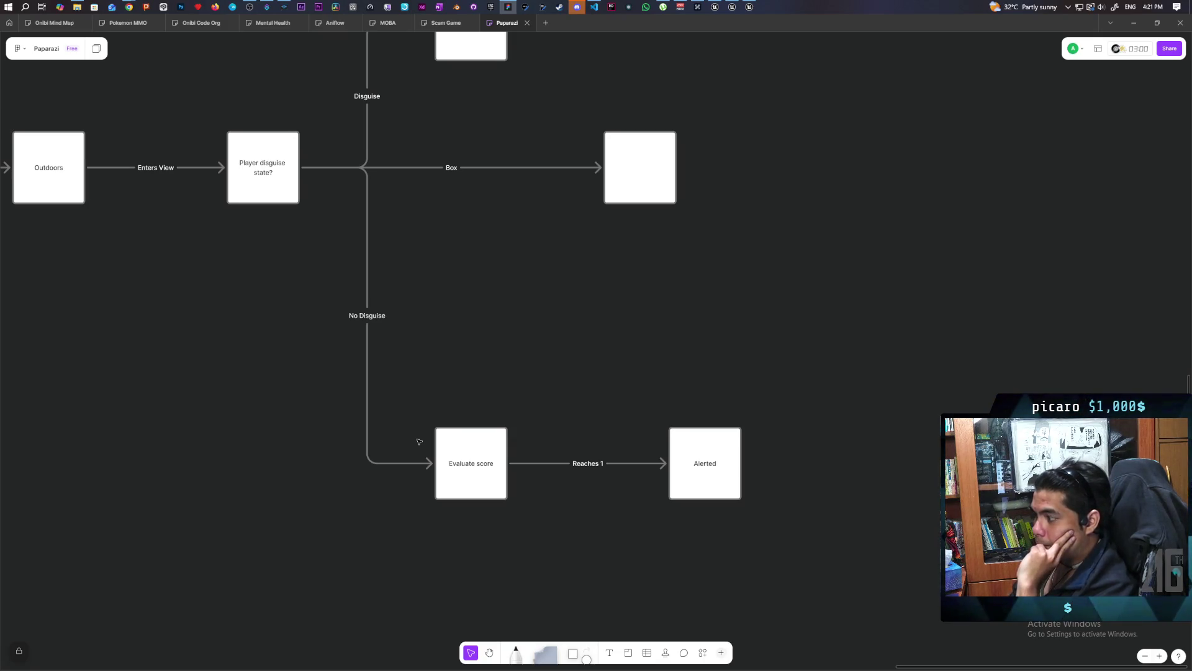
mouse_move(473, 226)
left_mouse_down()
mouse_move(465, 362)
mouse_move(468, 271)
left_mouse_up()
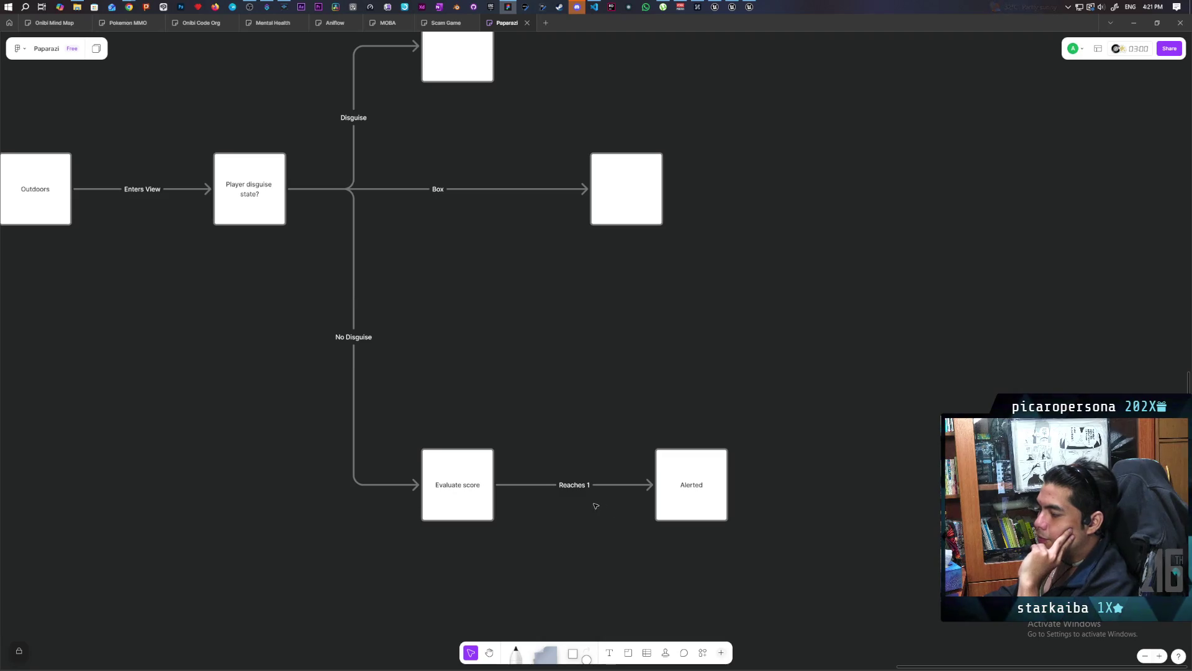
left_click(695, 475)
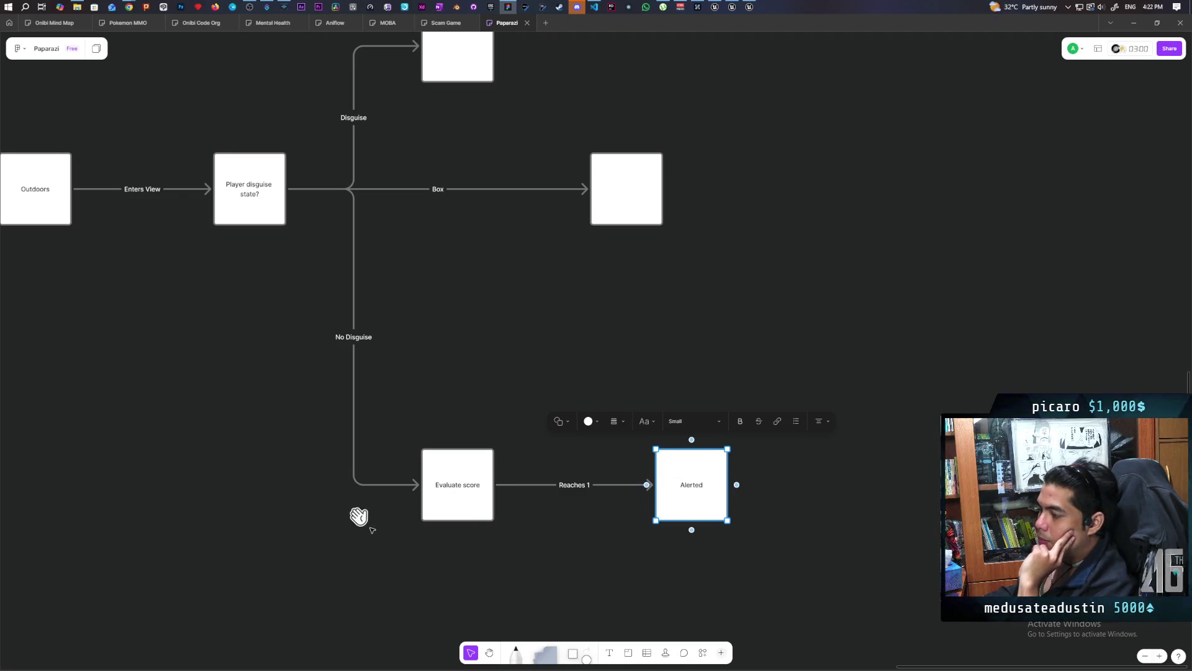
left_click(432, 477)
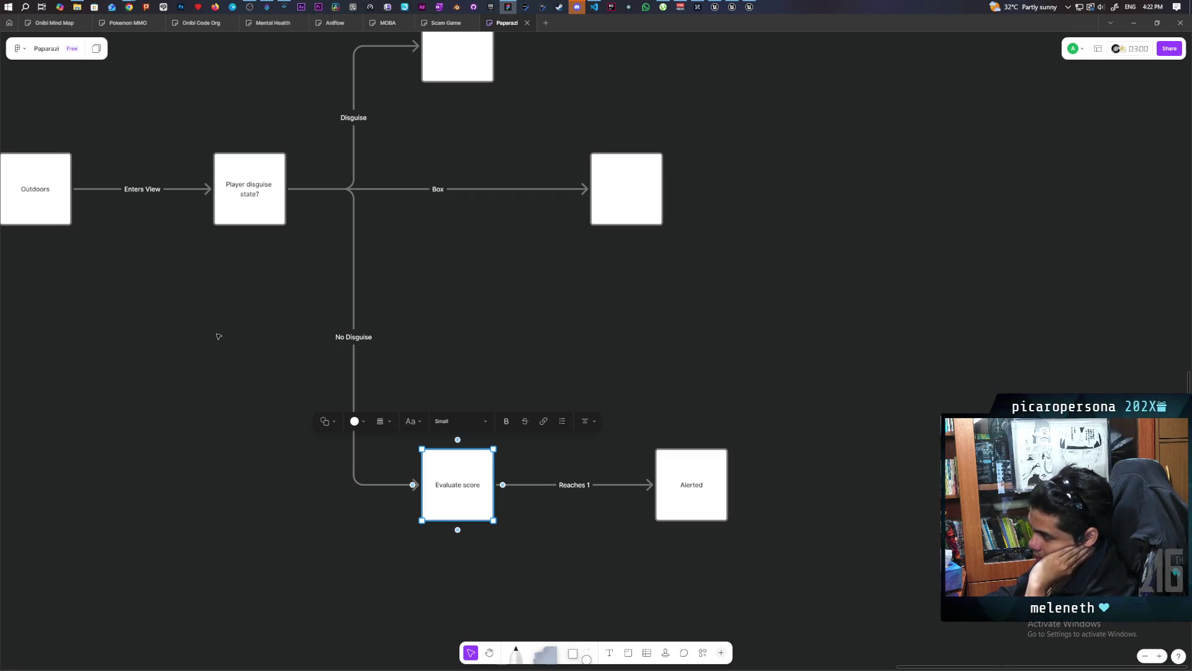
Step: Relabel the upward arrow from Disguise to Box
left_click(242, 295)
scroll(444, 293, "up", 3)
left_click(360, 241)
double_click(360, 241)
type("Box")
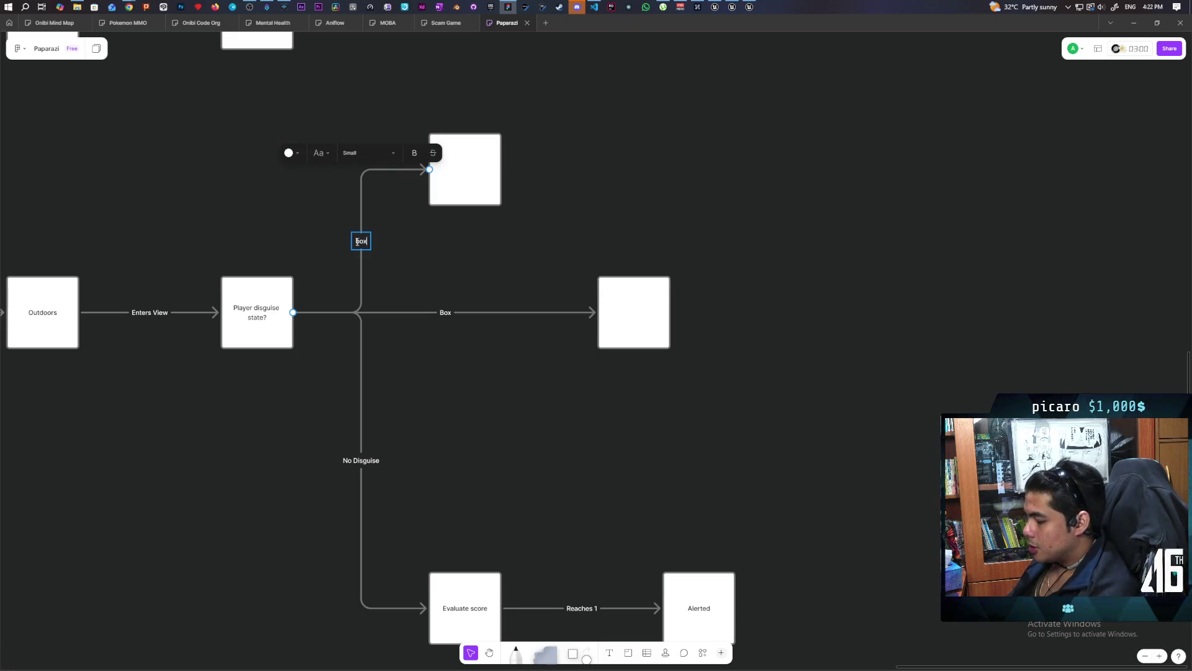
key("Escape")
double_click(361, 242)
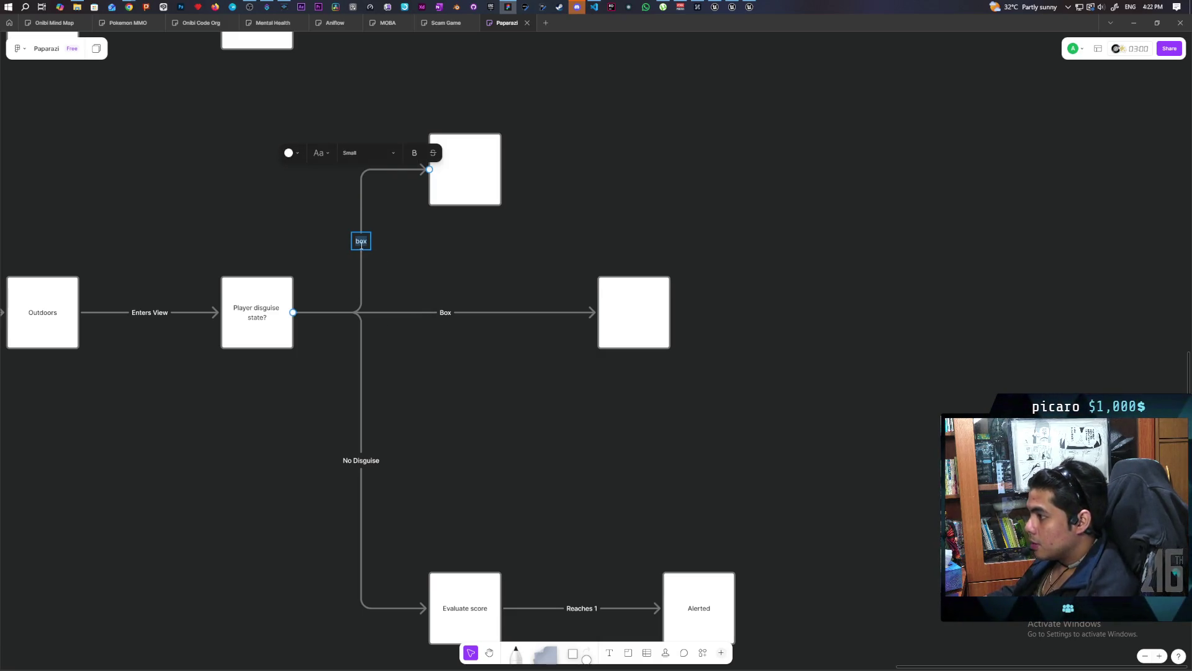
left_click(426, 354)
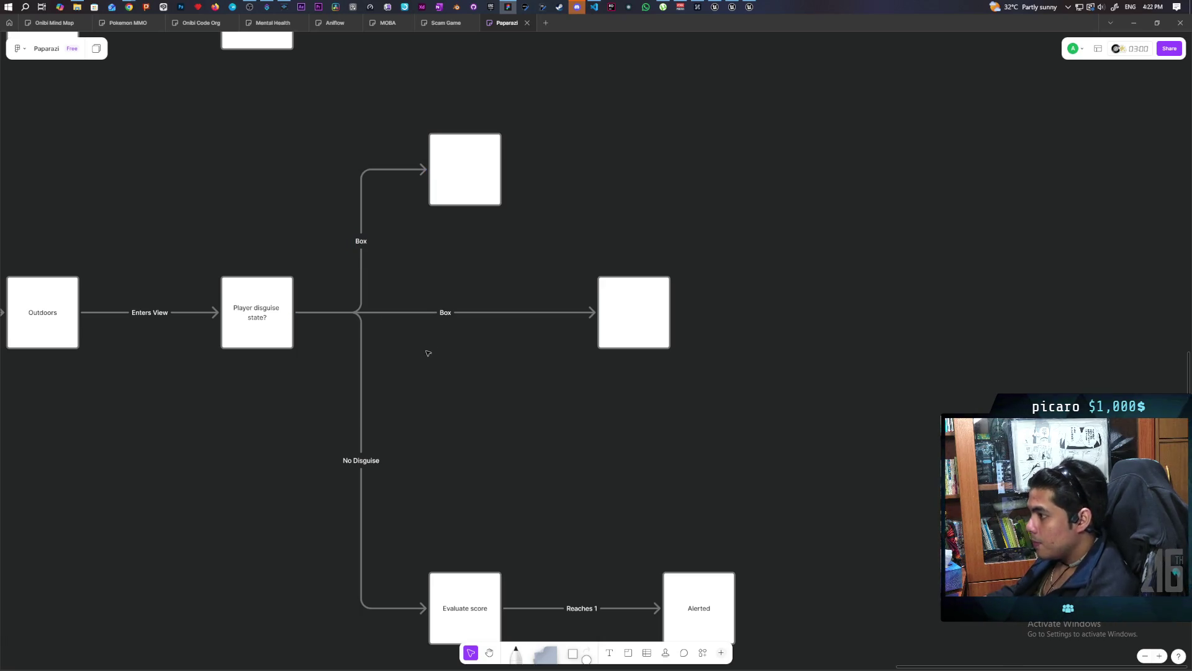
Step: Relabel the straight right-hand arrow as Disguise
double_click(445, 313)
type("Dis")
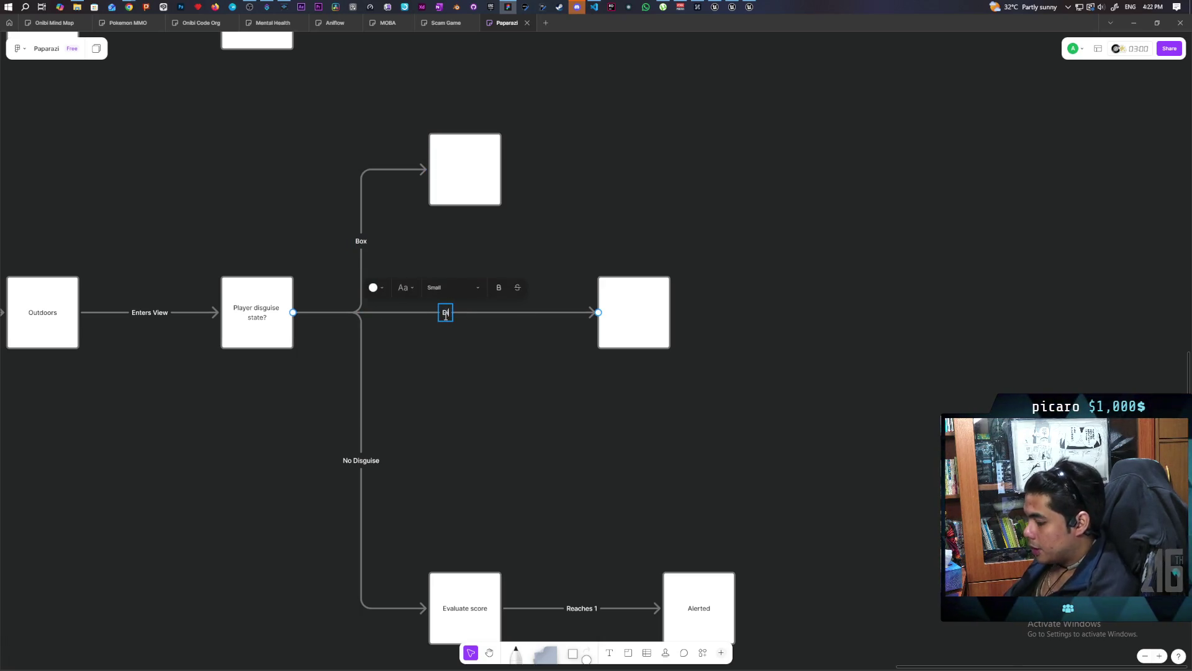
type("guise")
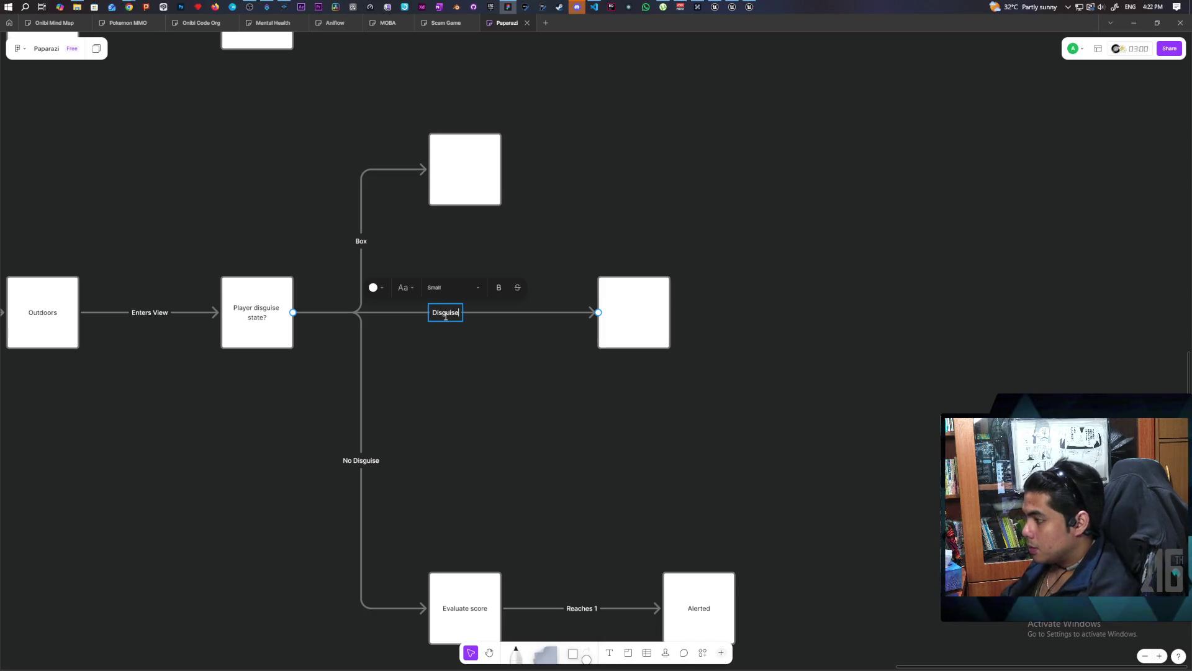
left_click(439, 398)
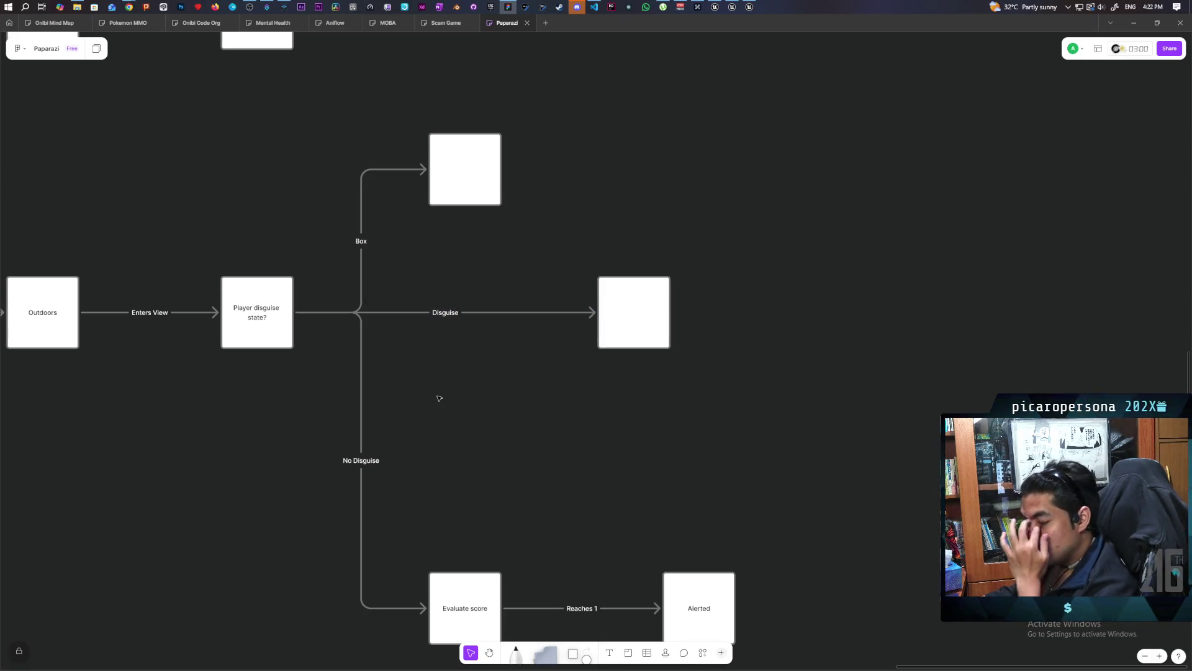
left_click(468, 593)
Step: Draw an arrow up from Evaluate score to a new empty square, labelled 'Put On Disguise'
mouse_move(465, 562)
left_mouse_down()
mouse_move(471, 474)
mouse_move(464, 481)
left_mouse_up()
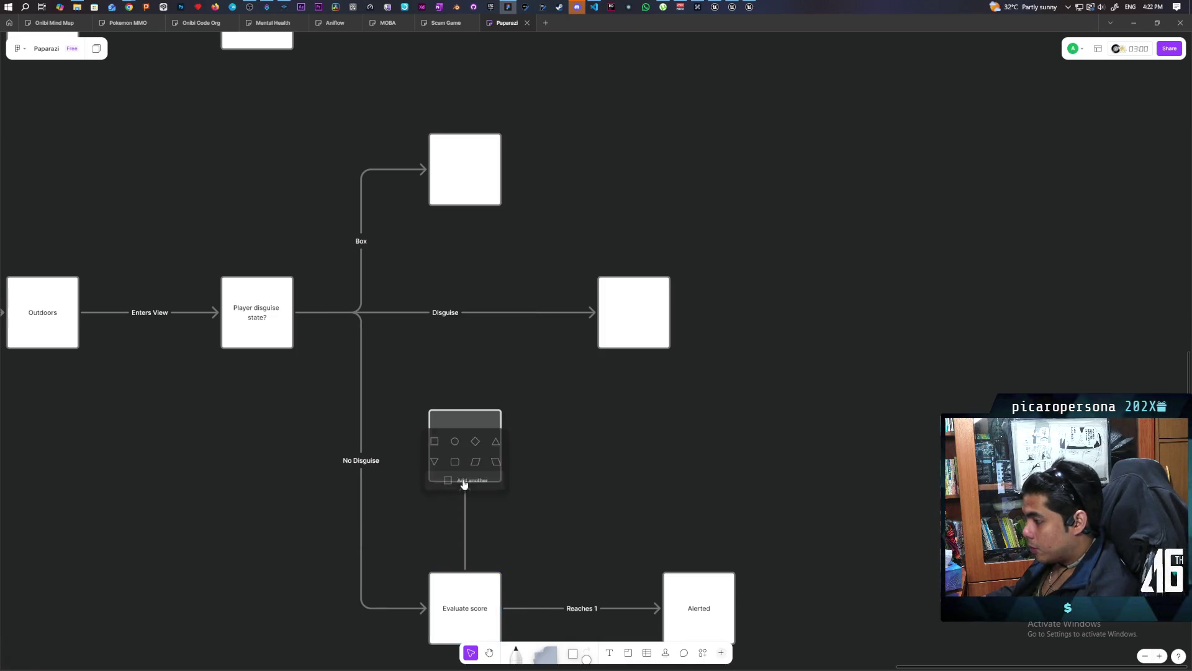
left_click(442, 436)
left_click(452, 533)
left_click(465, 527)
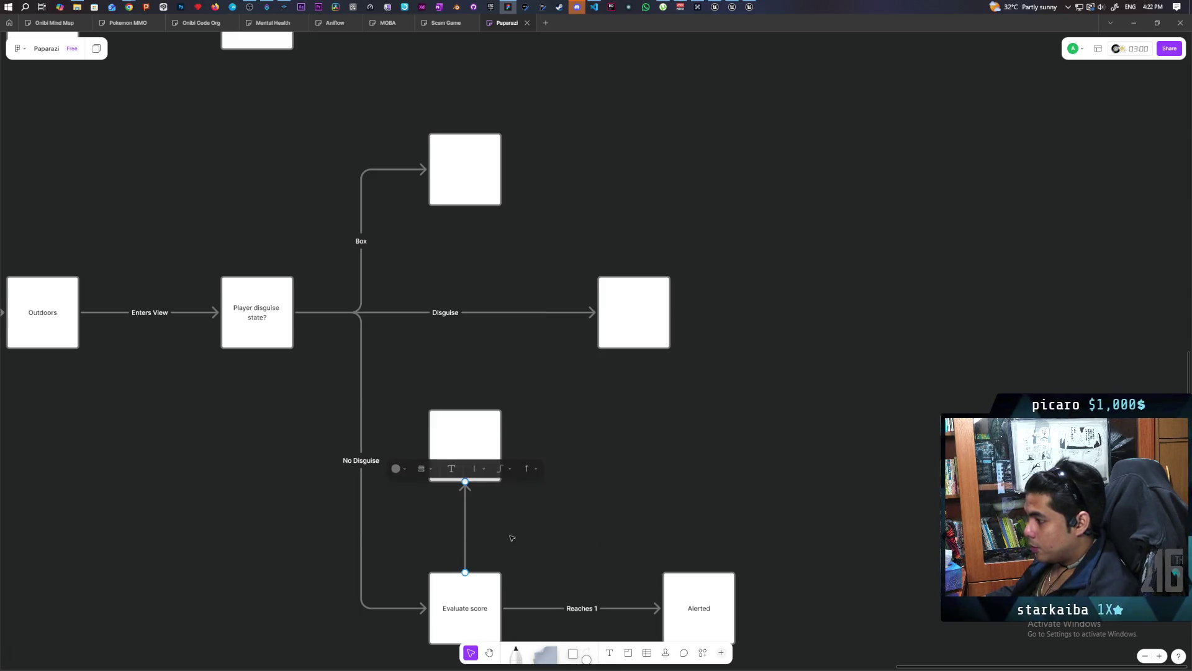
left_click(451, 467)
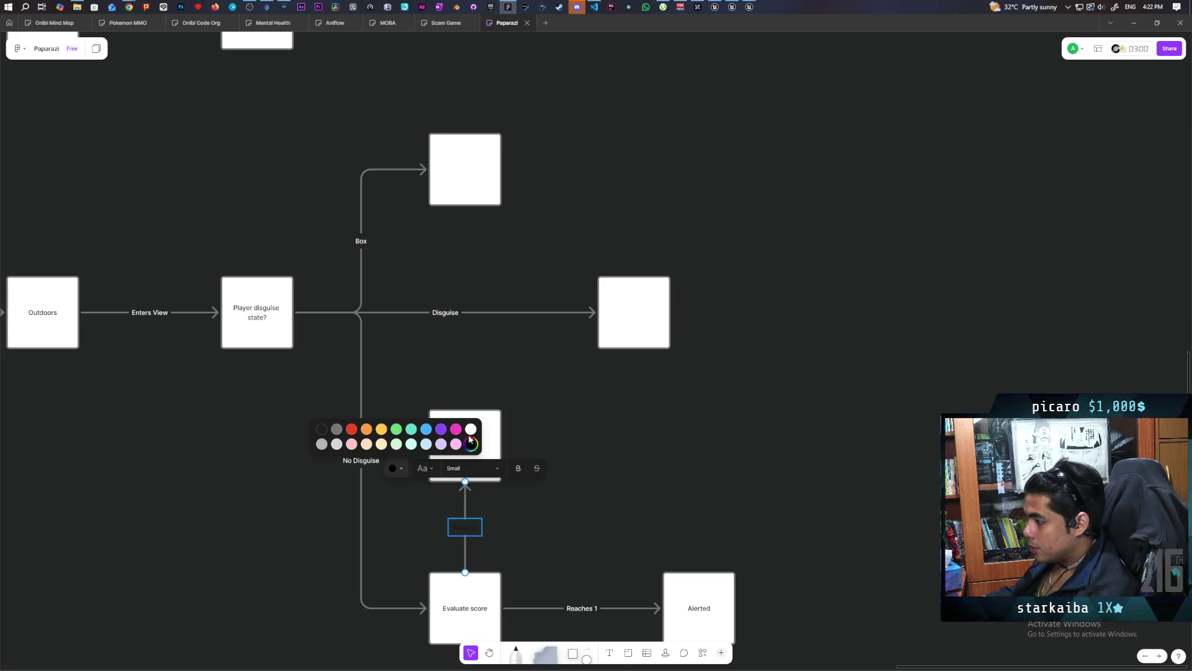
type("Put O")
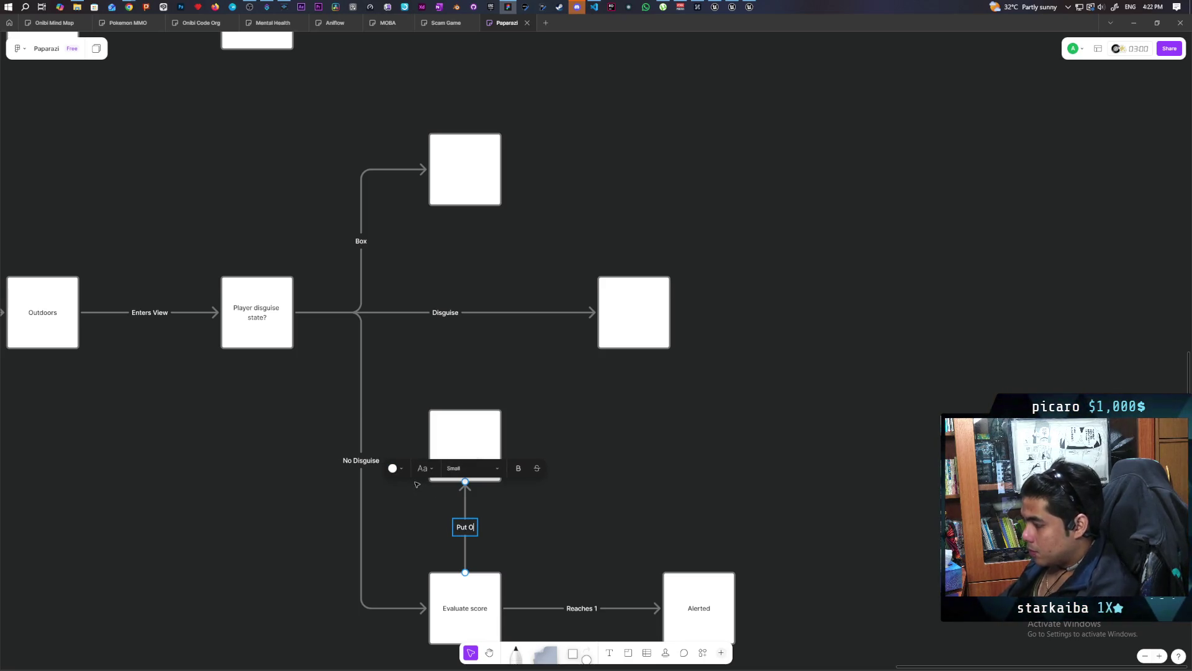
type("n Disguise")
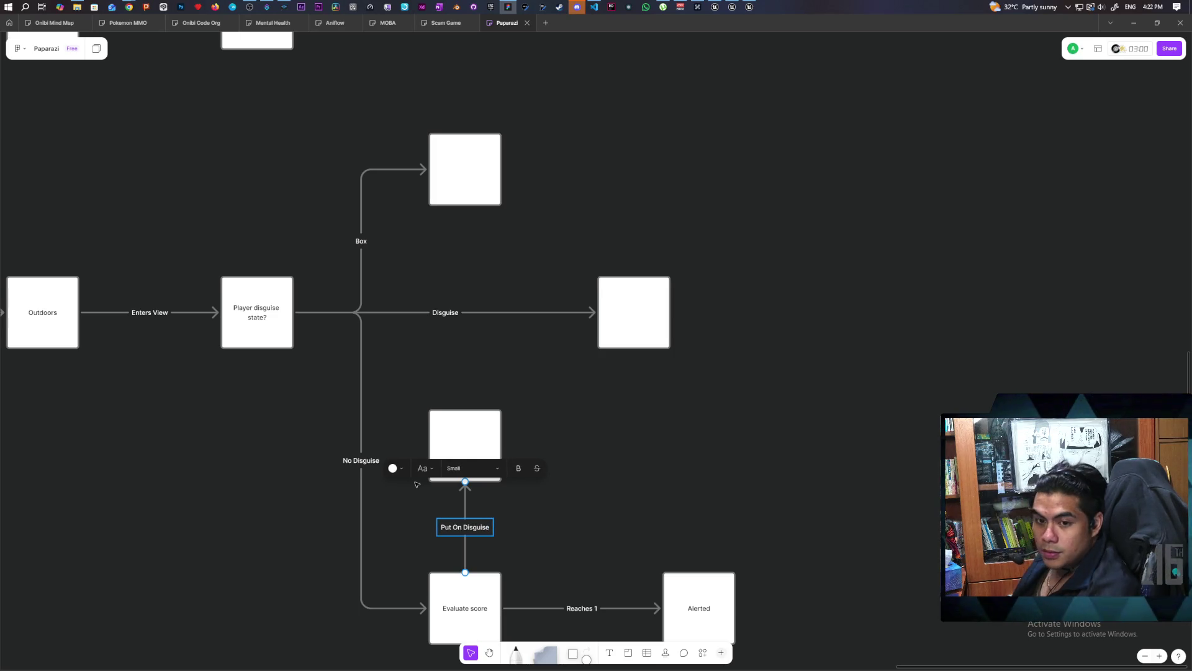
left_click(581, 531)
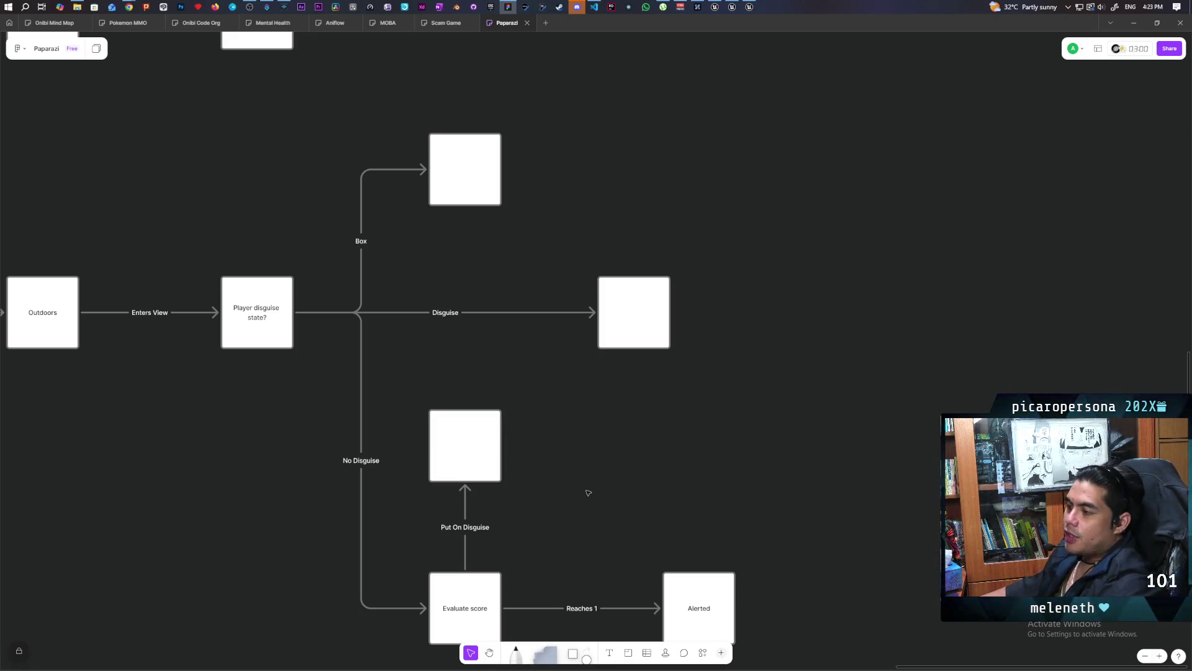
left_click_drag(620, 434, 616, 276)
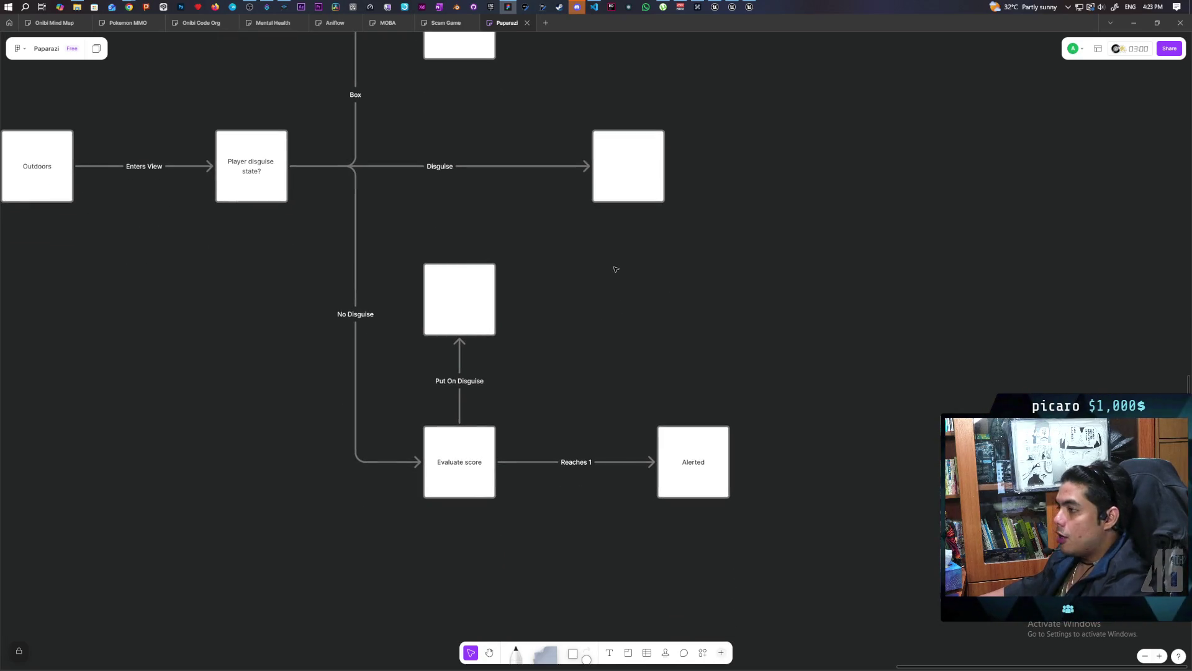
left_click(652, 167)
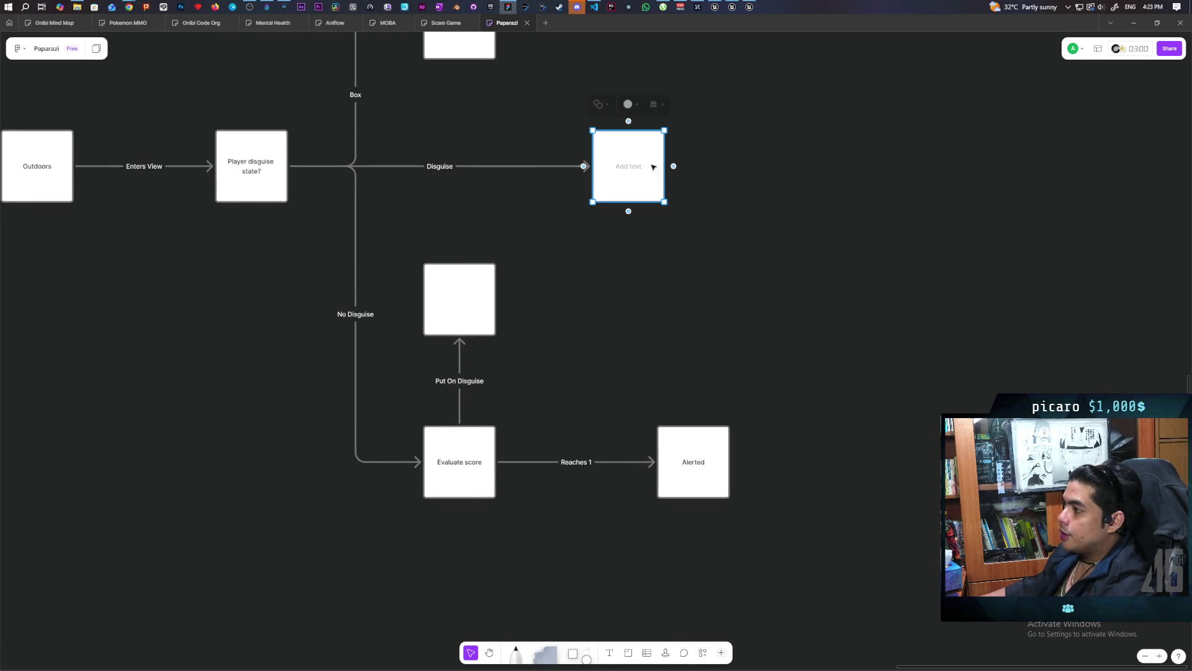
double_click(632, 166)
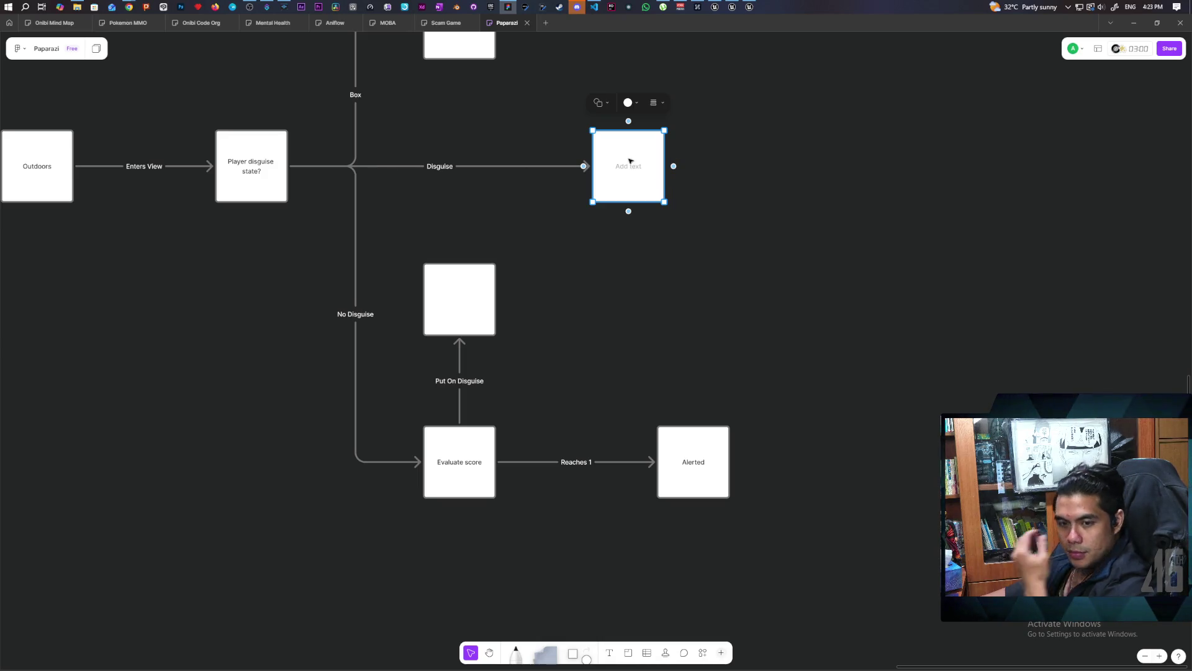
left_click(530, 205)
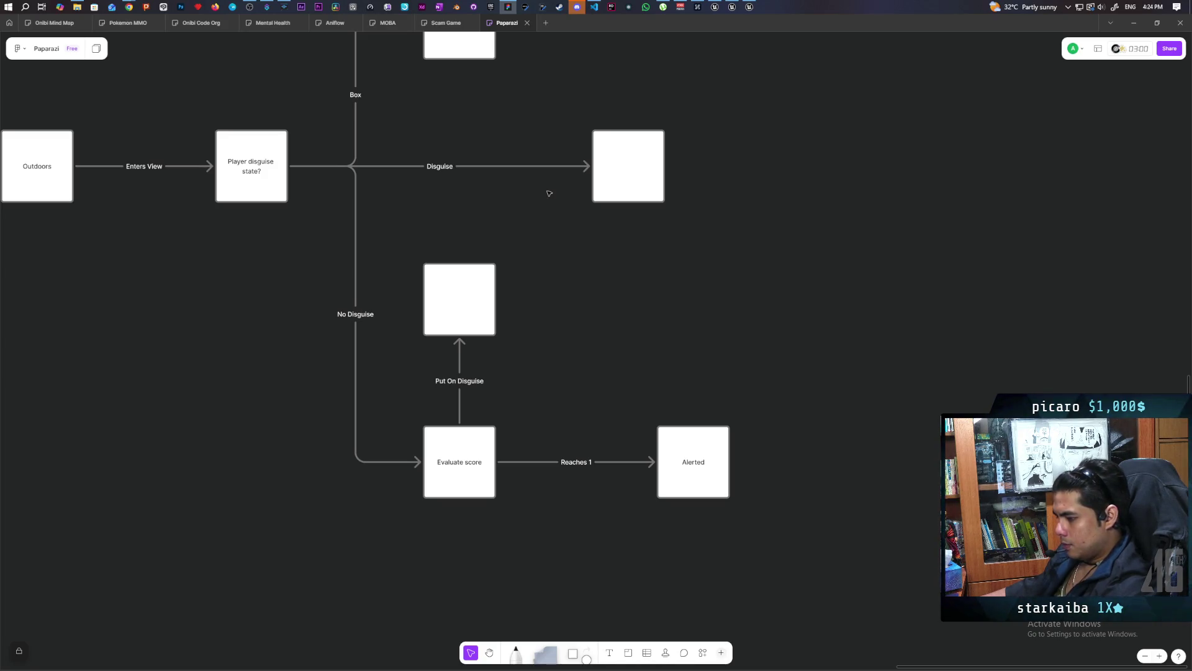
left_click(489, 481)
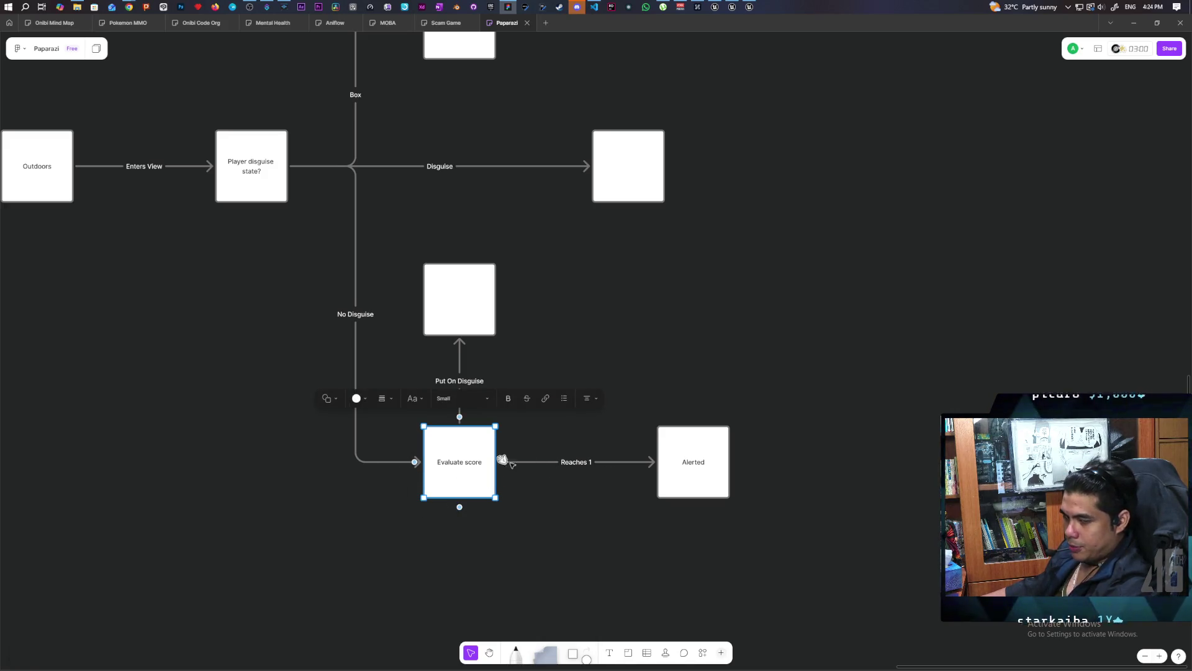
left_click(342, 521)
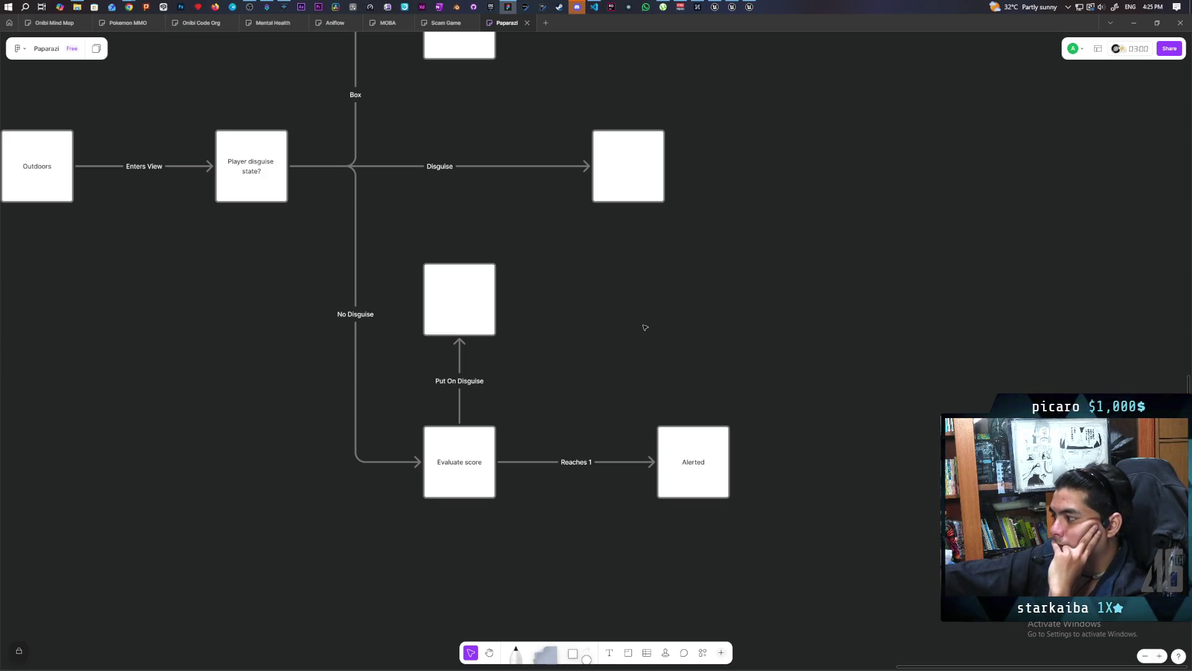
mouse_move(620, 339)
left_mouse_down()
mouse_move(610, 287)
mouse_move(541, 329)
left_mouse_up()
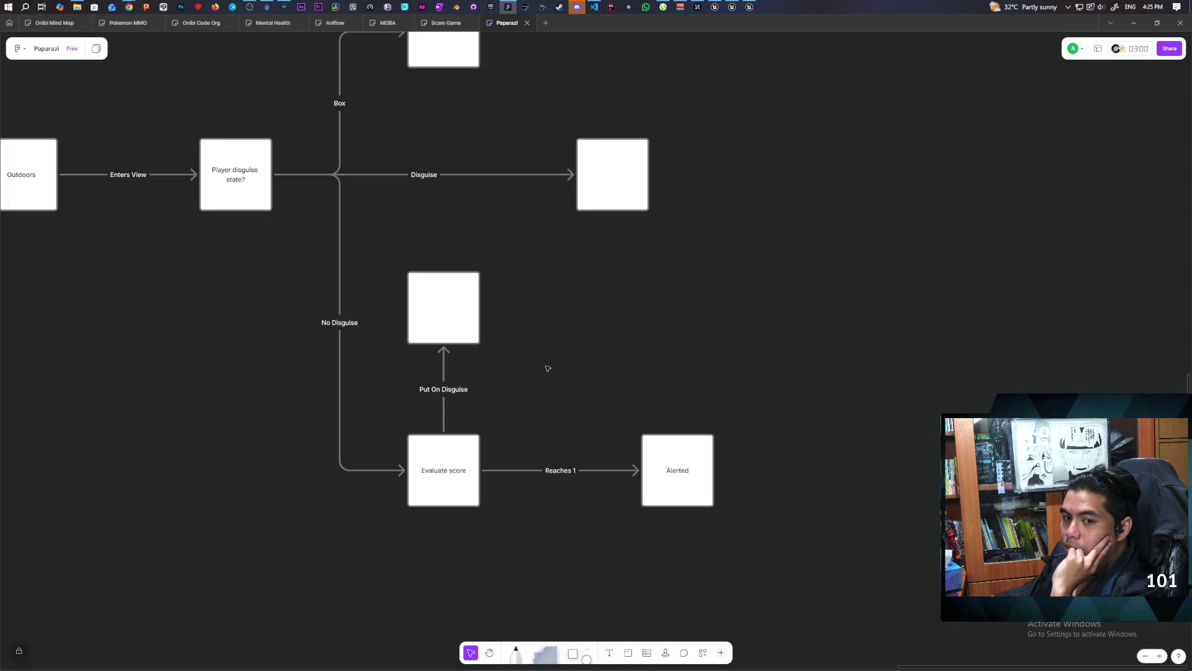
Step: Zoom out and pan until the NPC AI LOGIC flowchart, Start through Alerted, fits on screen
scroll(559, 382, "left", 5)
scroll(559, 382, "up", 3)
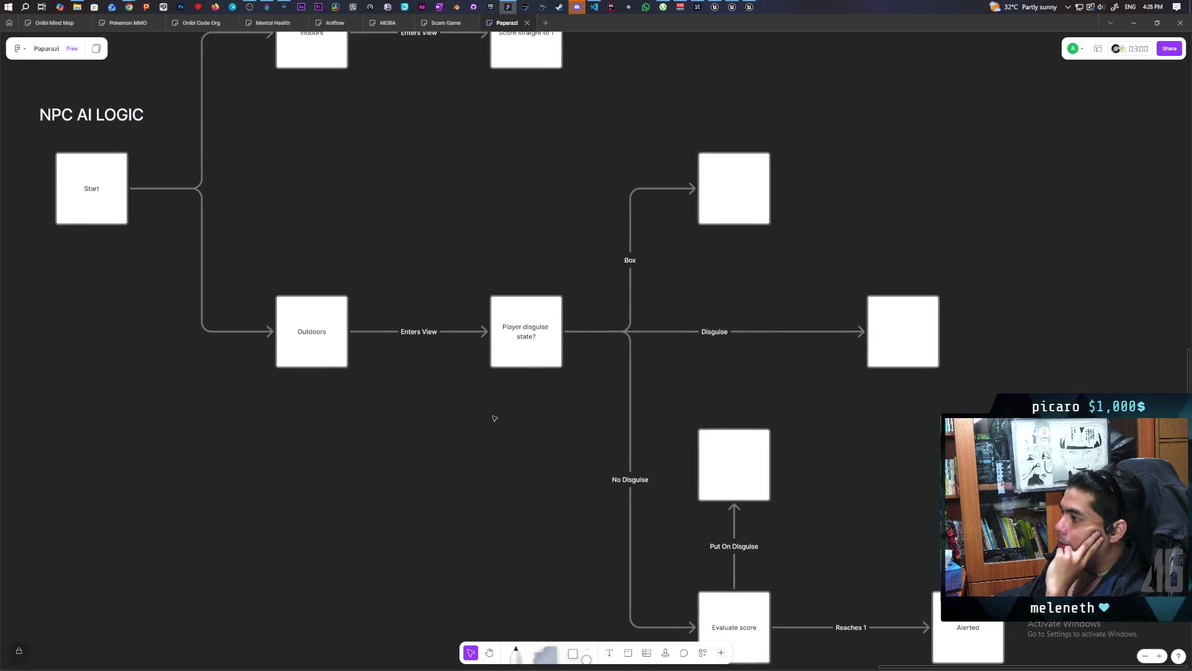
scroll(495, 422, "down", 3)
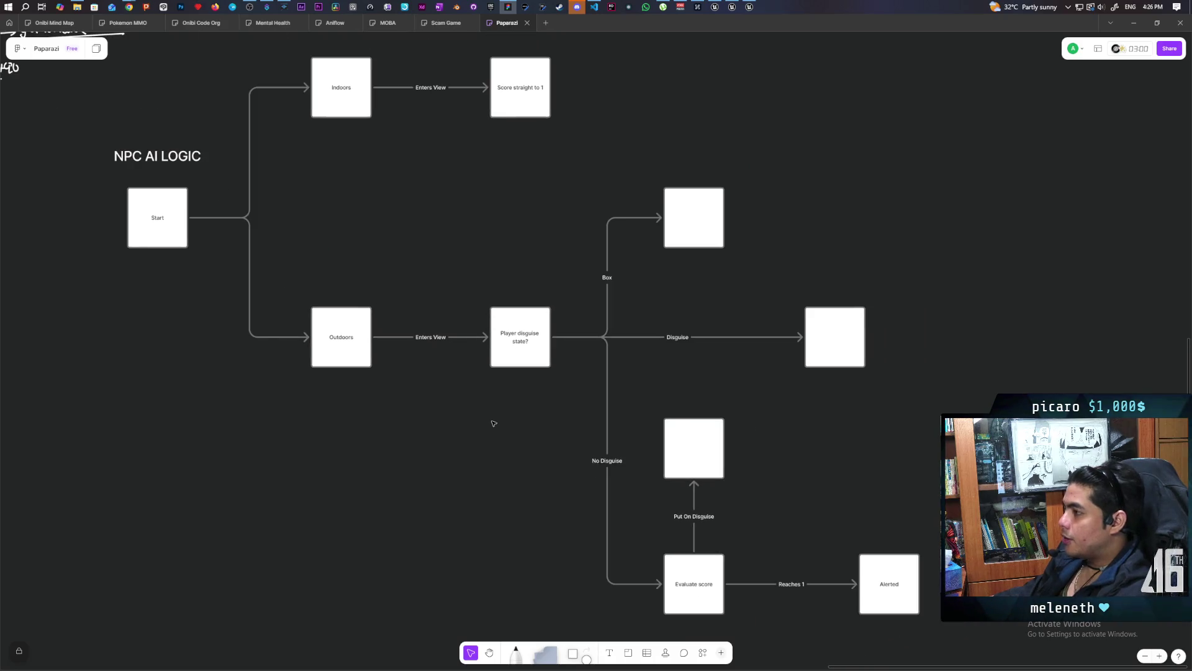
left_click_drag(451, 434, 412, 413)
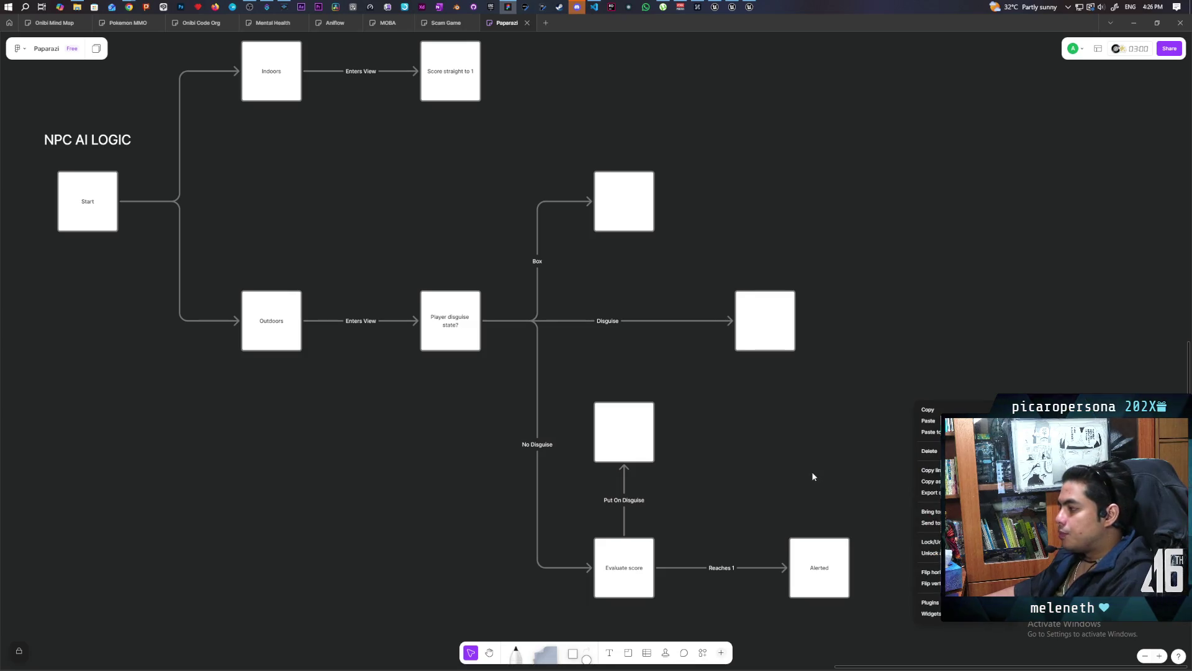
scroll(891, 475, "up", 1)
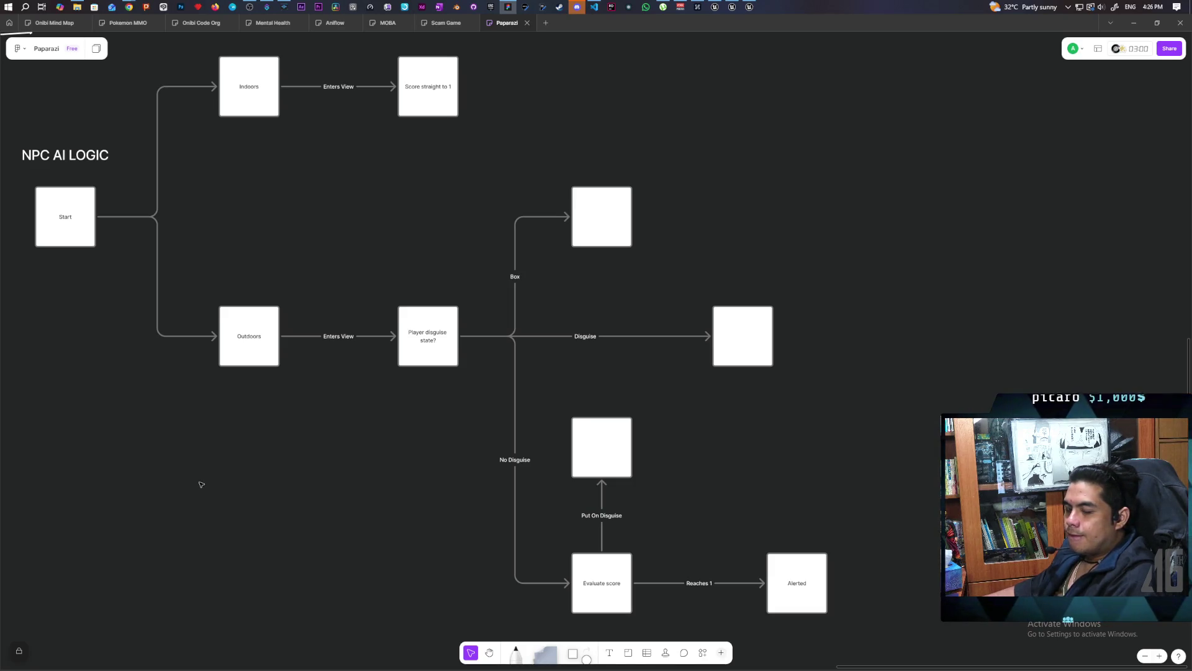
scroll(252, 472, "up", 3)
scroll(252, 472, "left", 3)
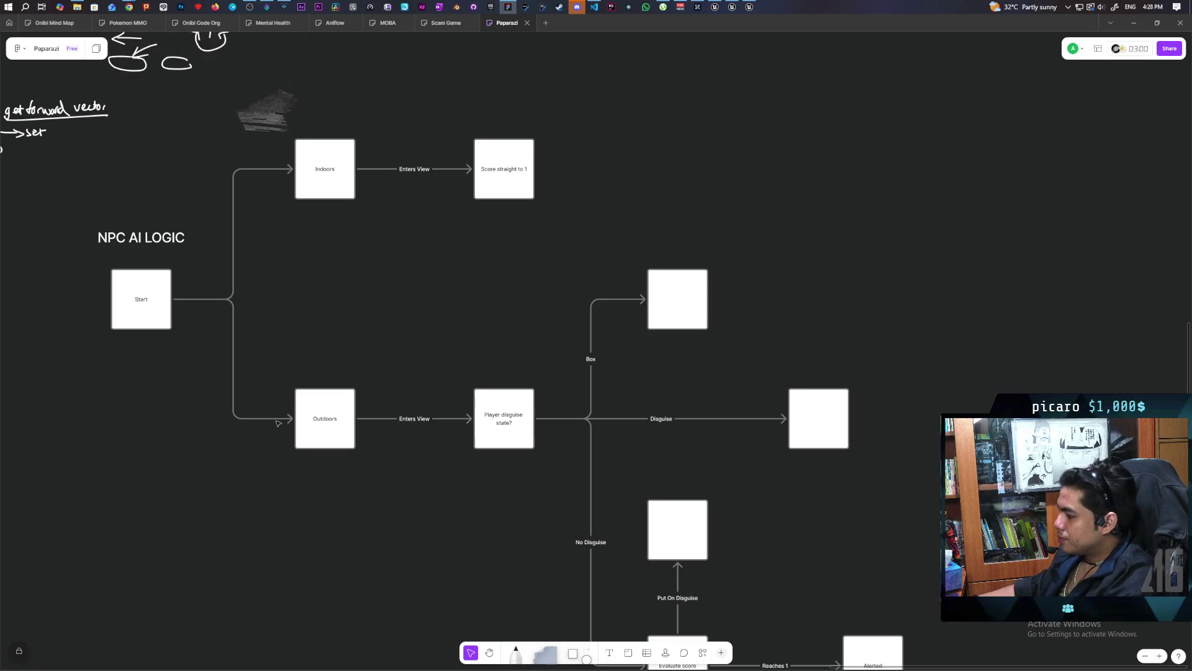
scroll(442, 503, "down", 1)
left_click_drag(442, 503, 400, 407)
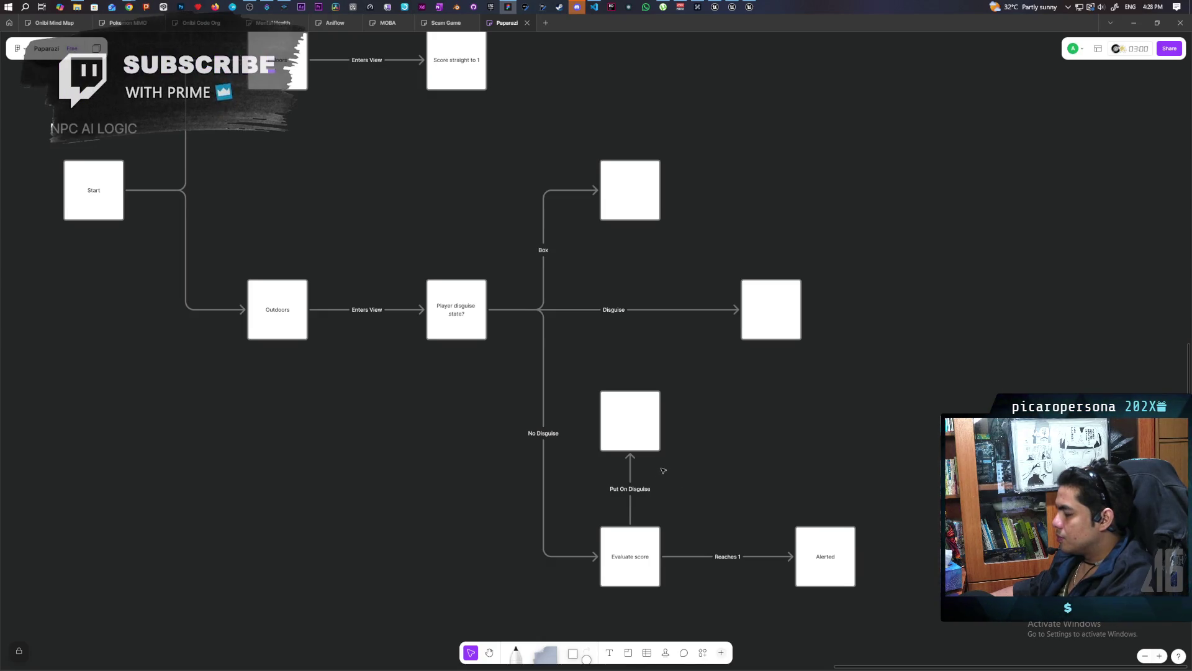
double_click(627, 424)
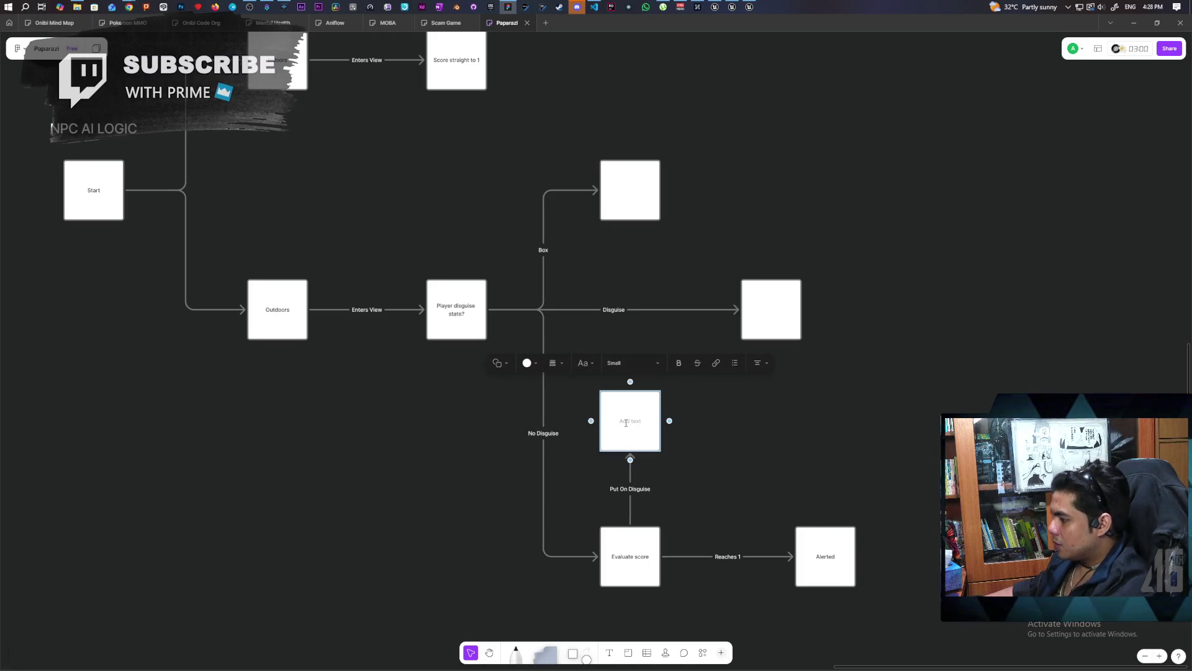
Step: Label the empty box 'Continue Evaluating' and draw an arrow from it to Alerted
type("Continue")
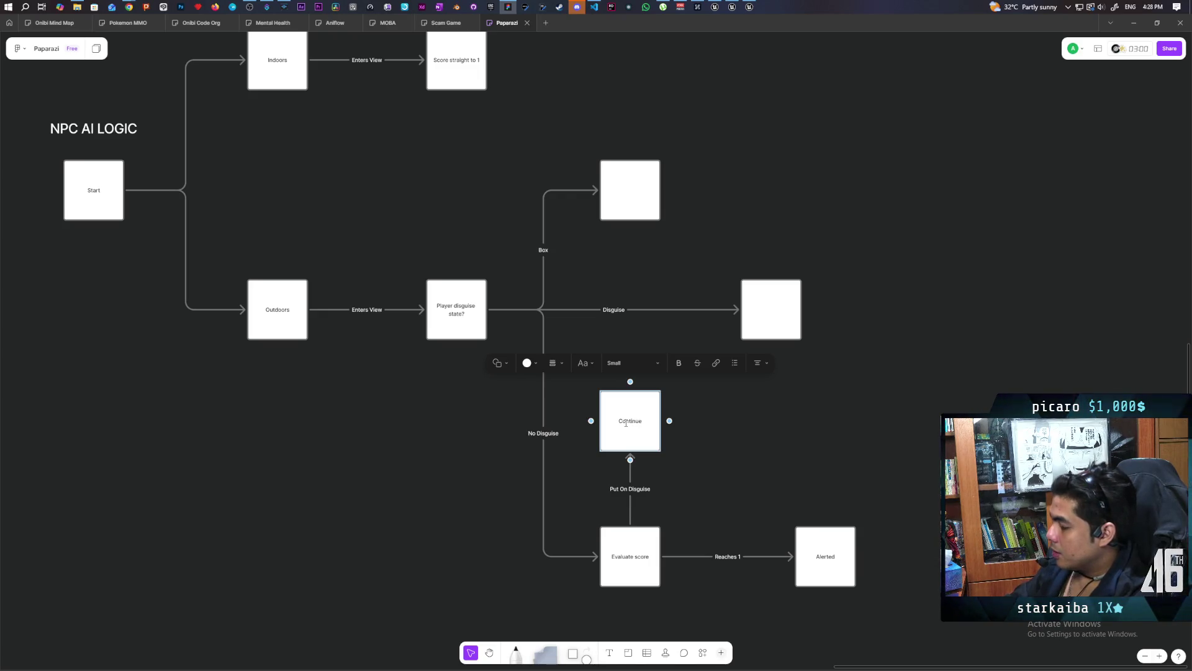
type(" Evaluating")
left_click(677, 468)
mouse_move(670, 421)
left_mouse_down()
mouse_move(788, 453)
mouse_move(817, 529)
left_mouse_up()
left_click(614, 466)
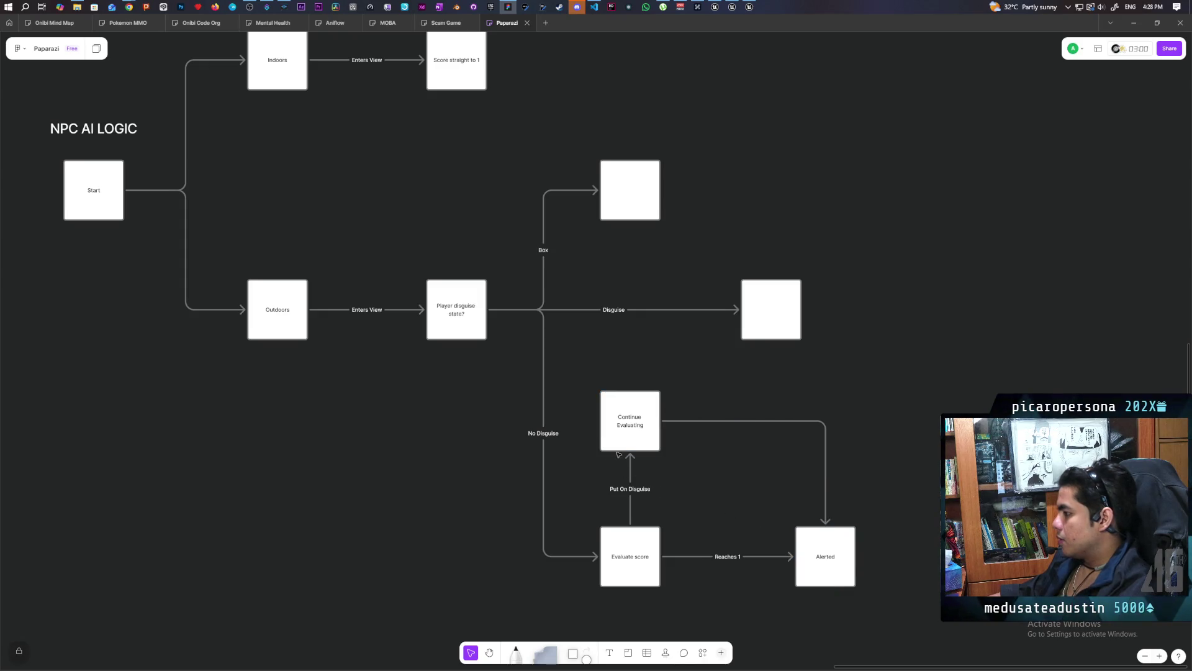
Step: Give the new arrow a white 'Reaches 1' label
double_click(727, 422)
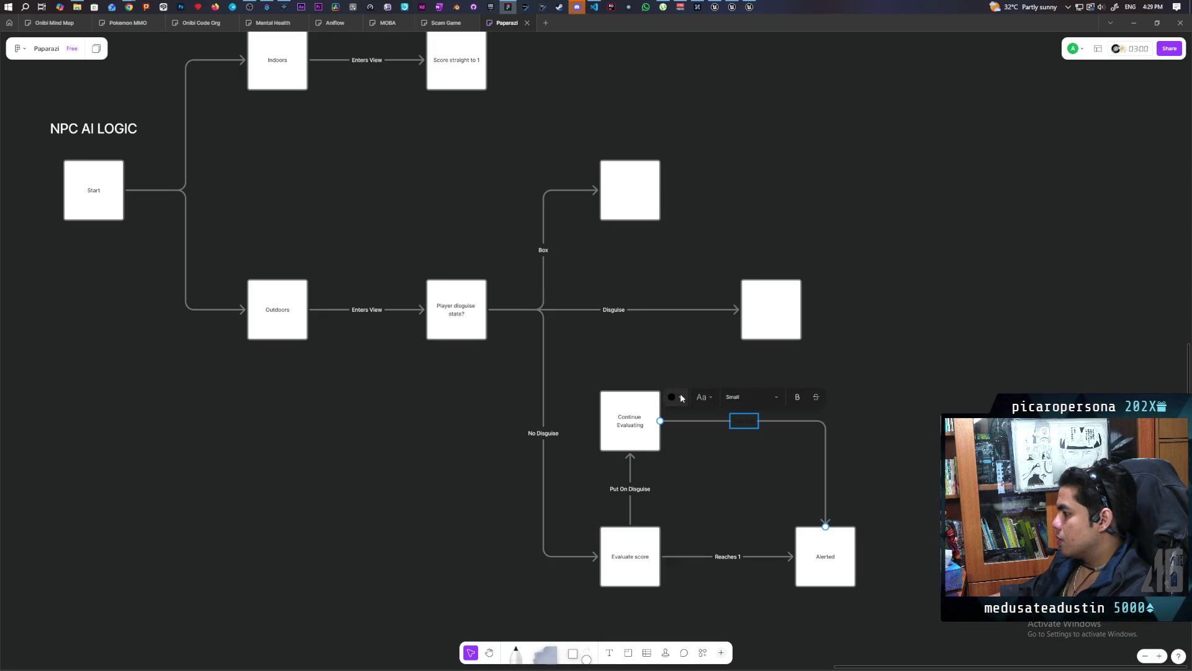
left_click(677, 397)
left_click(750, 359)
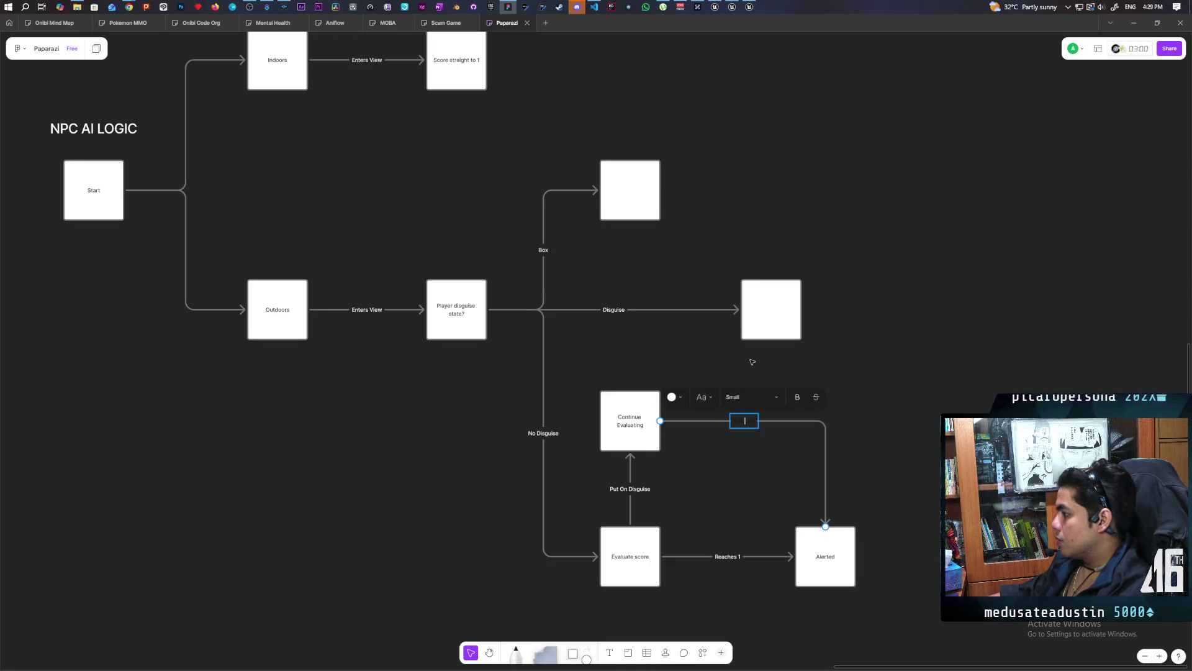
type("Read")
type("hes")
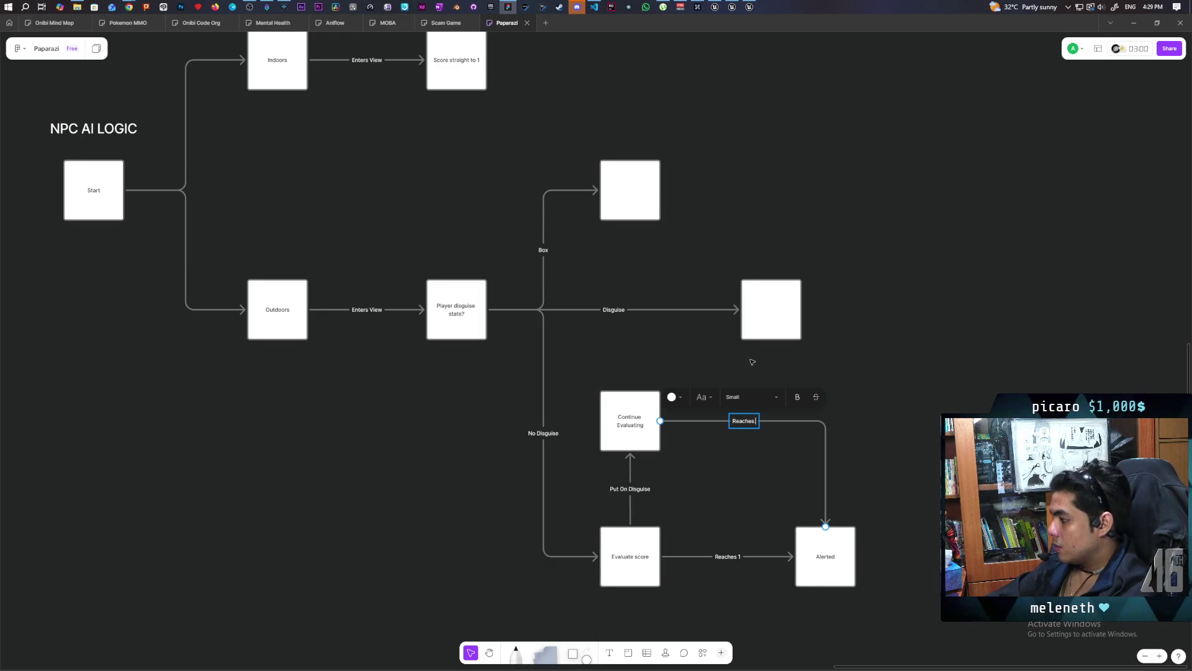
type(" 1")
left_click(724, 491)
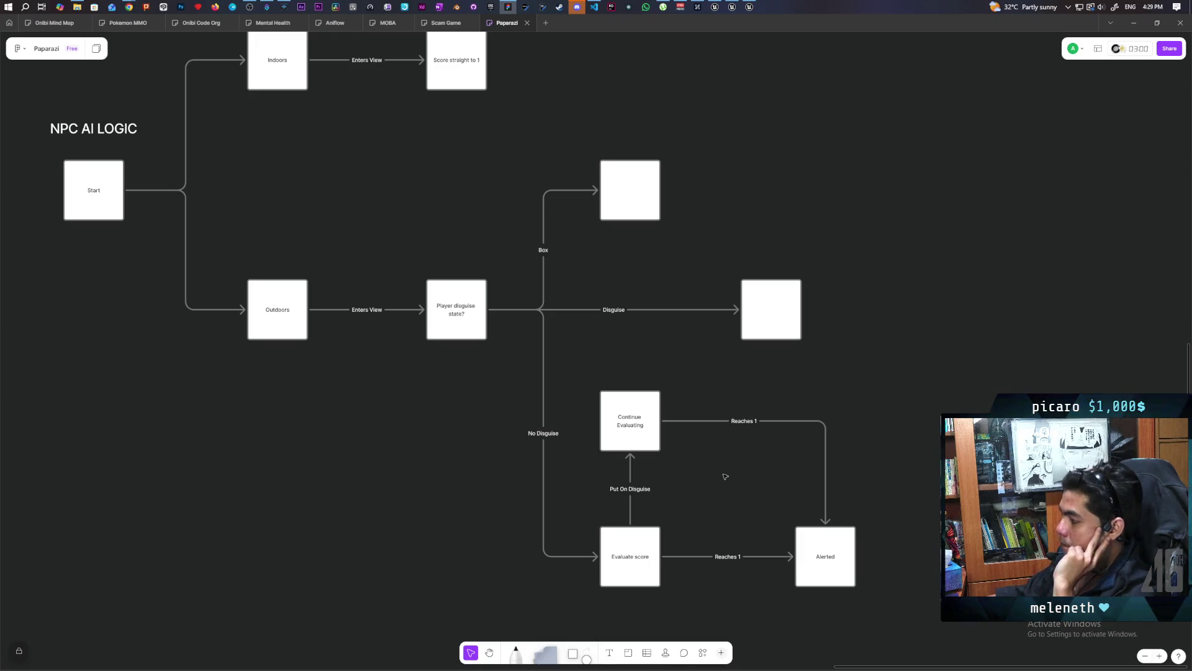
mouse_move(732, 482)
left_mouse_down()
mouse_move(511, 359)
mouse_move(428, 407)
mouse_move(431, 396)
left_mouse_up()
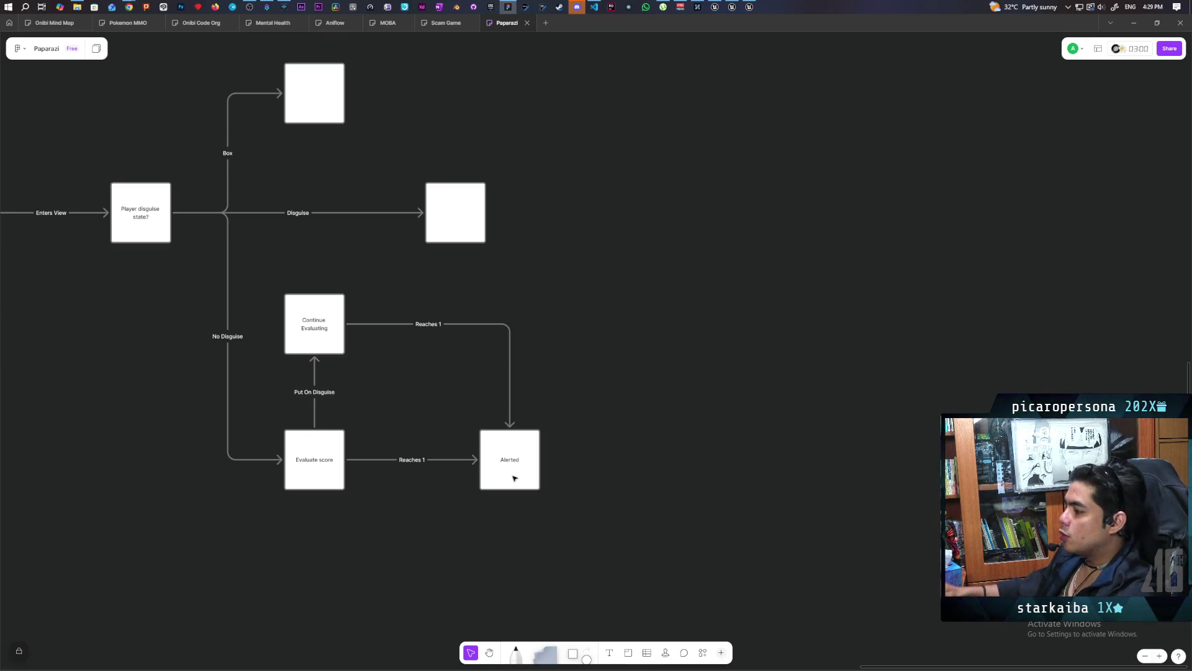
left_click(519, 483)
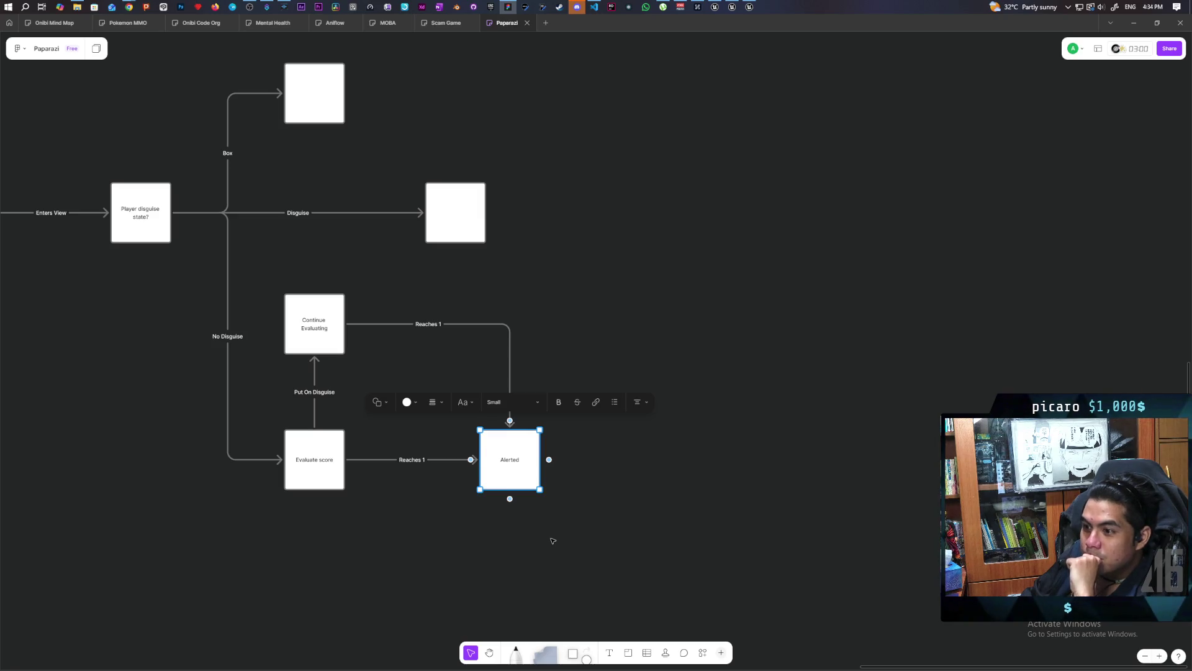
left_click(440, 548)
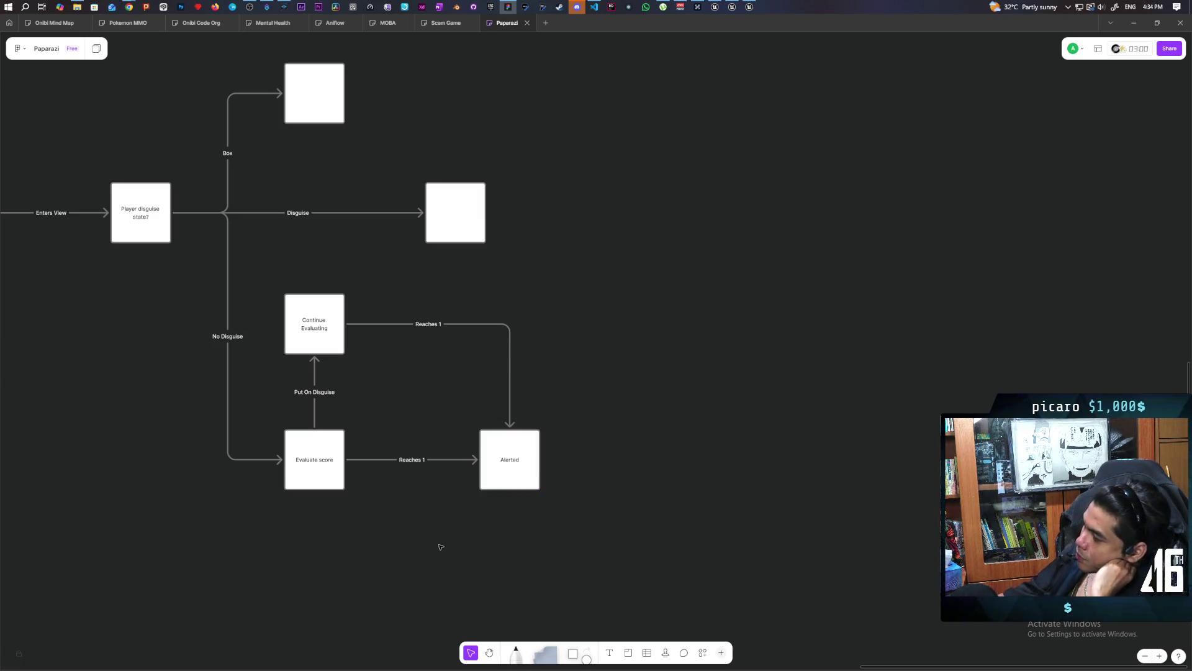
left_click_drag(532, 500, 494, 517)
left_click(572, 455)
mouse_move(572, 455)
left_mouse_down()
mouse_move(501, 514)
mouse_move(591, 447)
mouse_move(579, 459)
left_mouse_up()
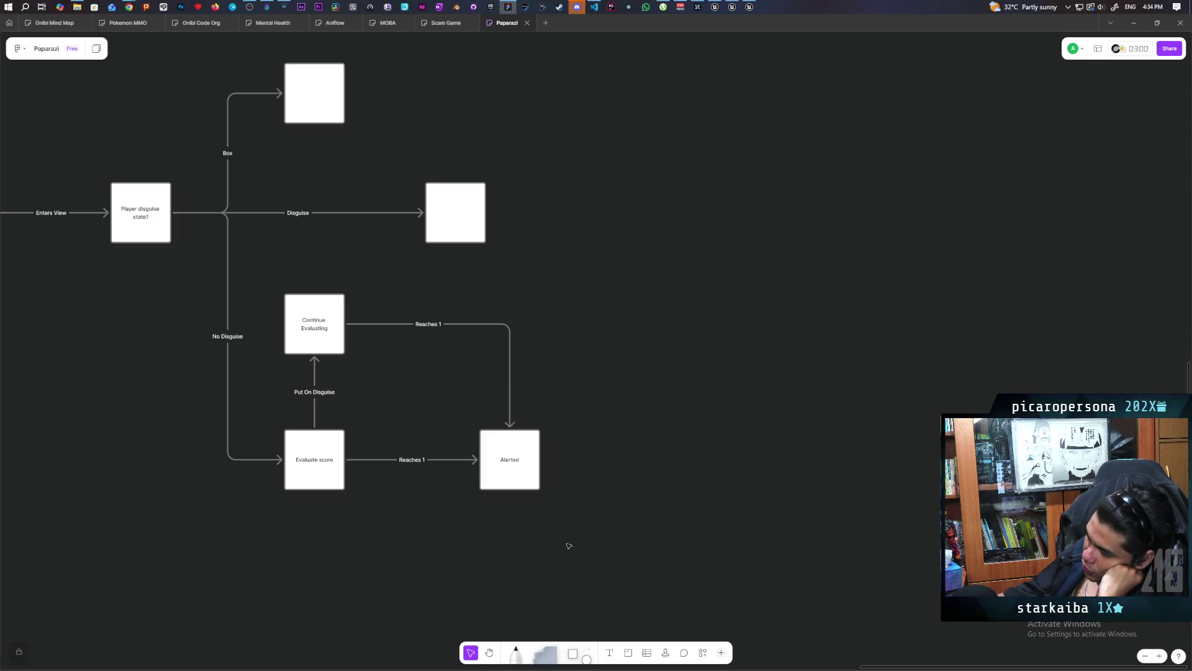
left_click_drag(514, 521, 579, 452)
left_click(519, 538)
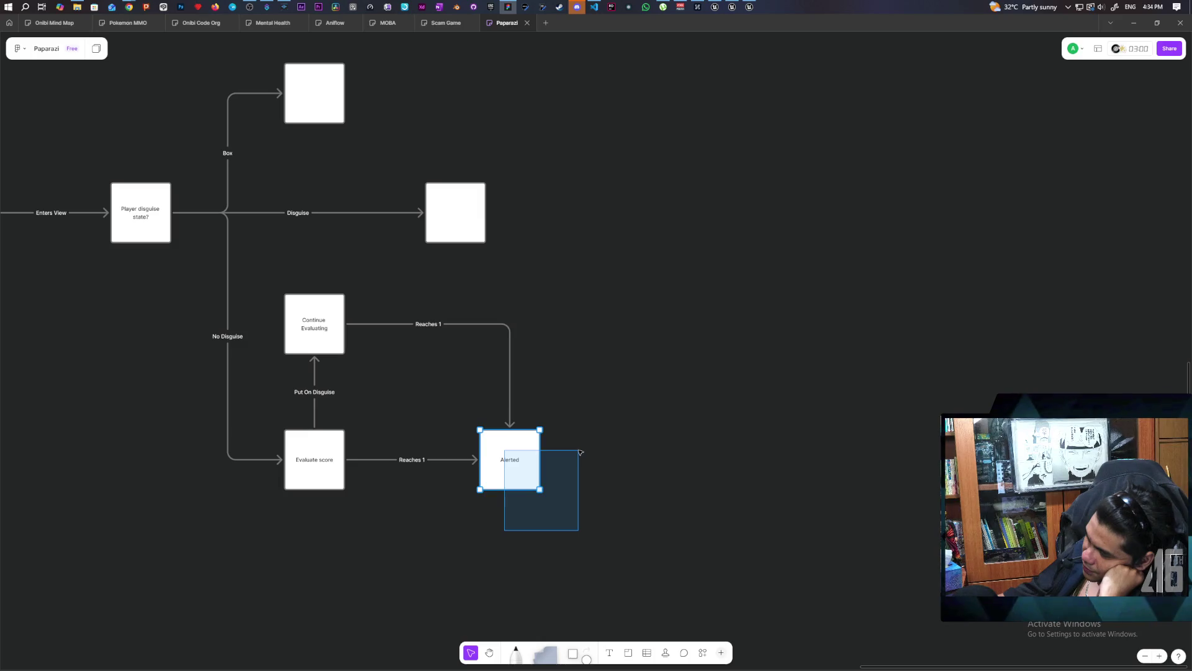
left_click_drag(580, 452, 580, 452)
left_click_drag(371, 508, 610, 497)
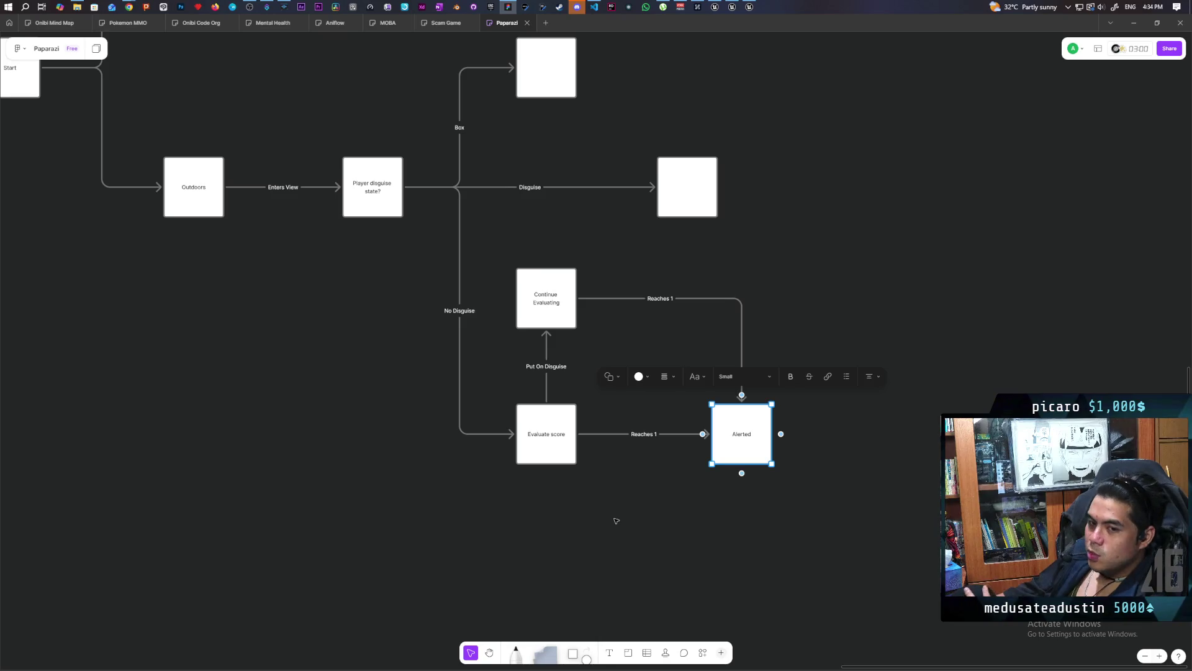
left_click(743, 495)
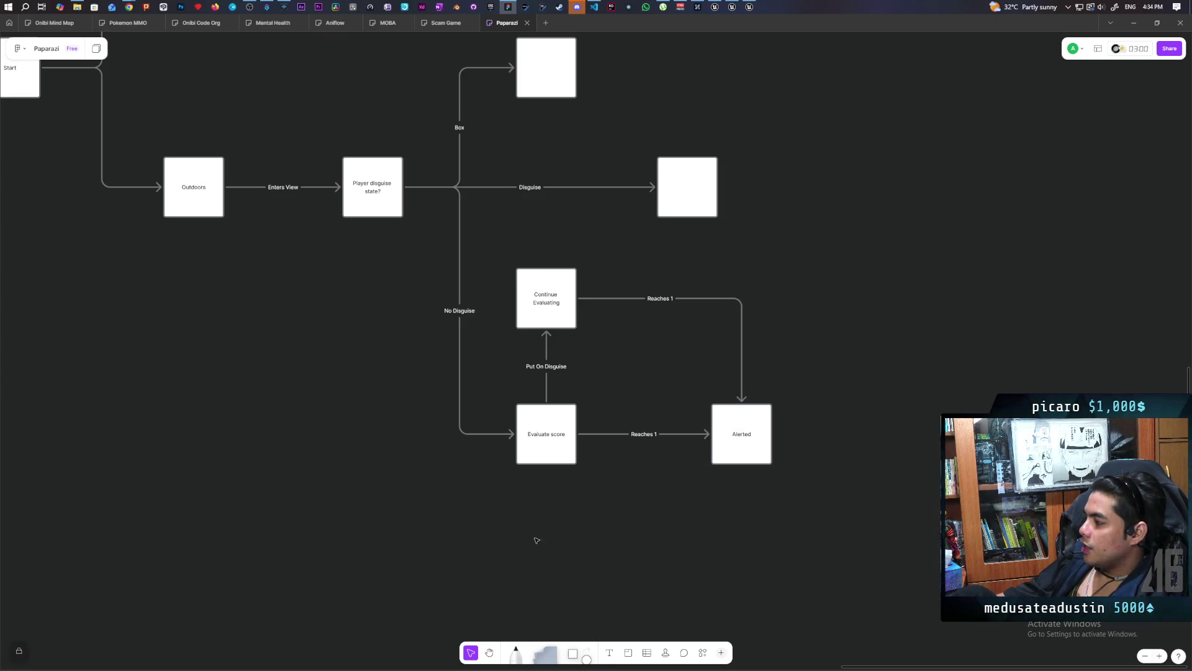
scroll(546, 542, "down", 6)
mouse_move(522, 532)
left_mouse_down()
mouse_move(676, 391)
mouse_move(582, 441)
left_mouse_up()
Step: Zoom into the town map and centre the view on the Park area
scroll(583, 441, "left", 3)
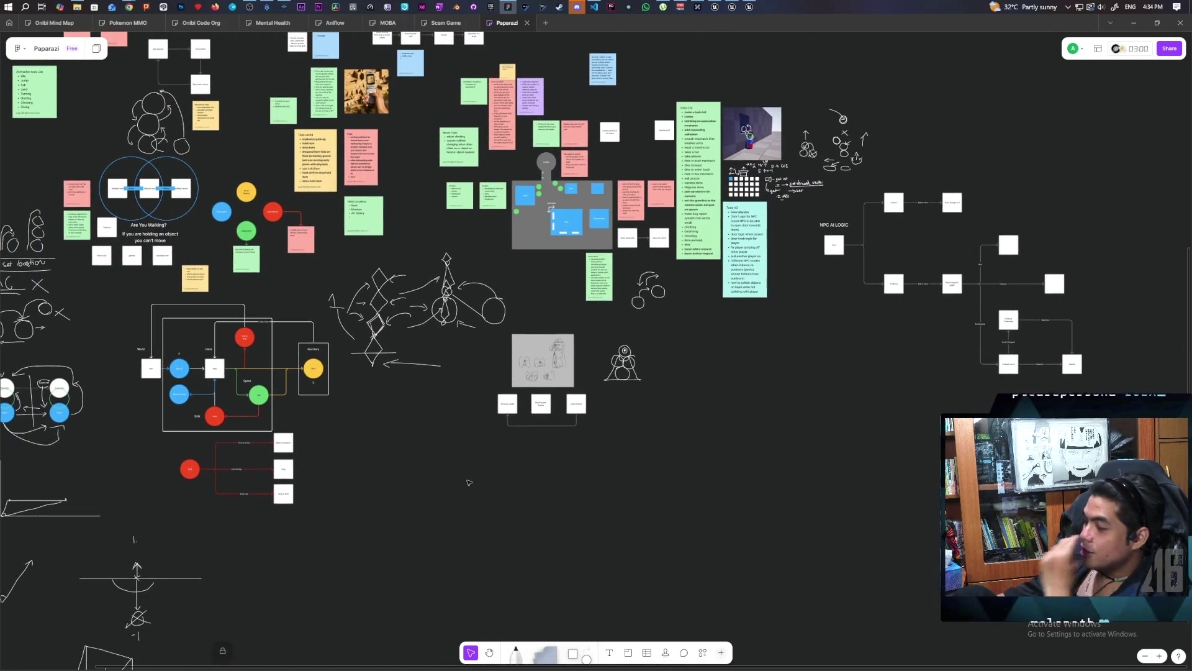
scroll(700, 443, "up", 3)
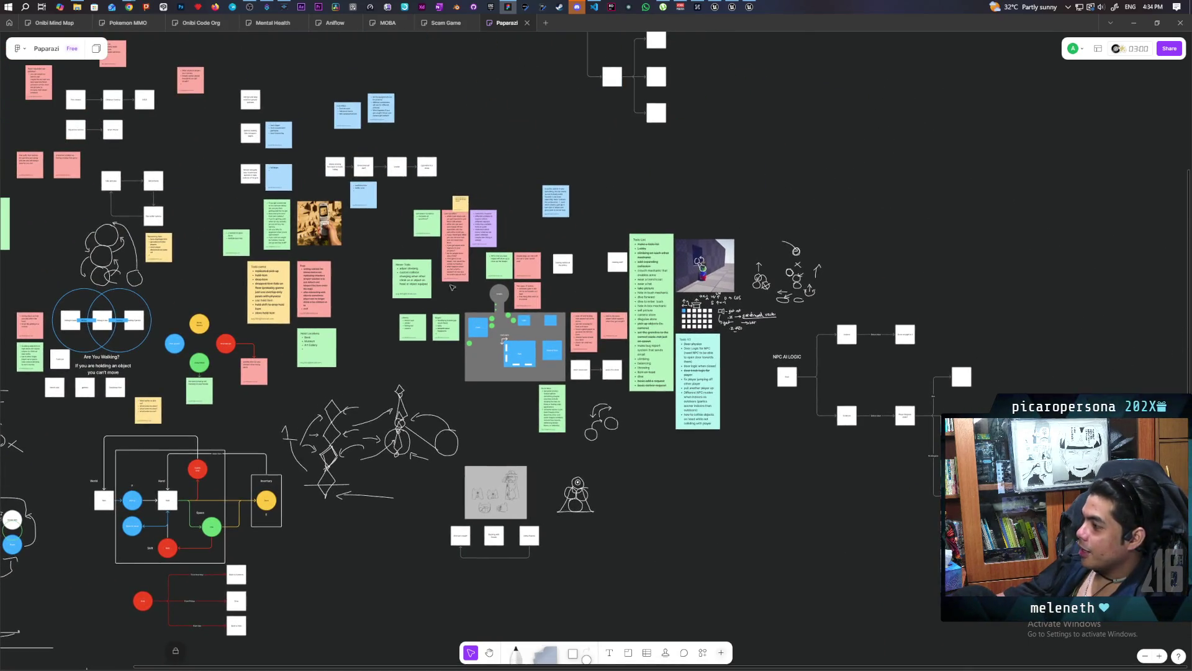
scroll(516, 347, "up", 10)
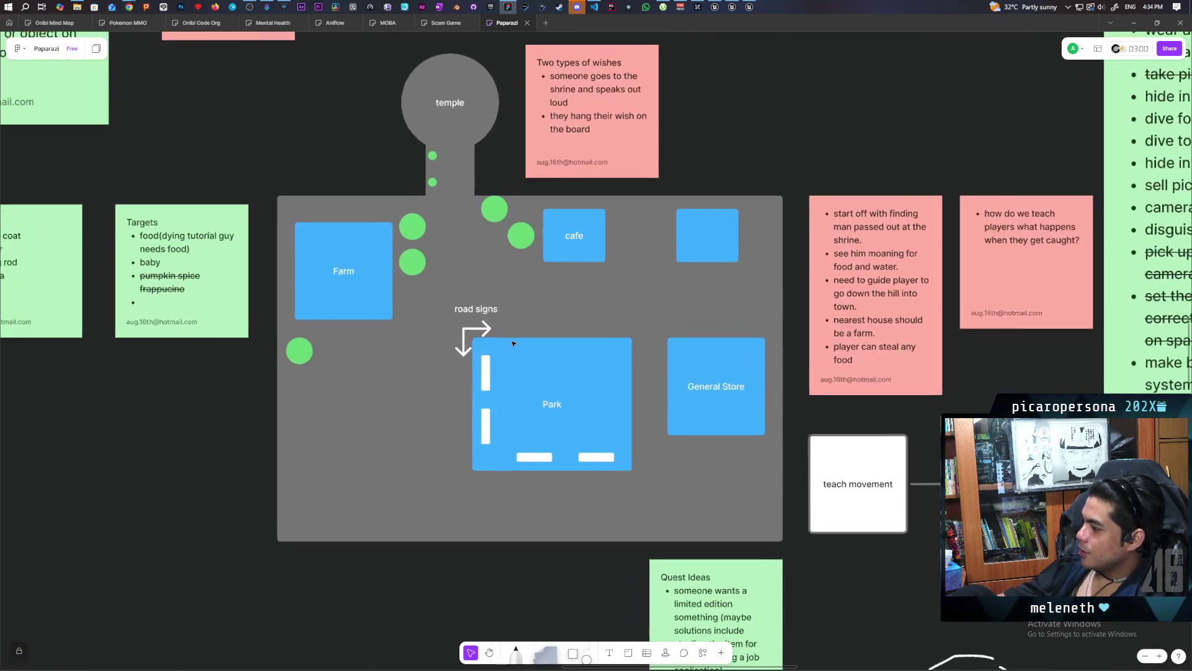
scroll(509, 341, "up", 5)
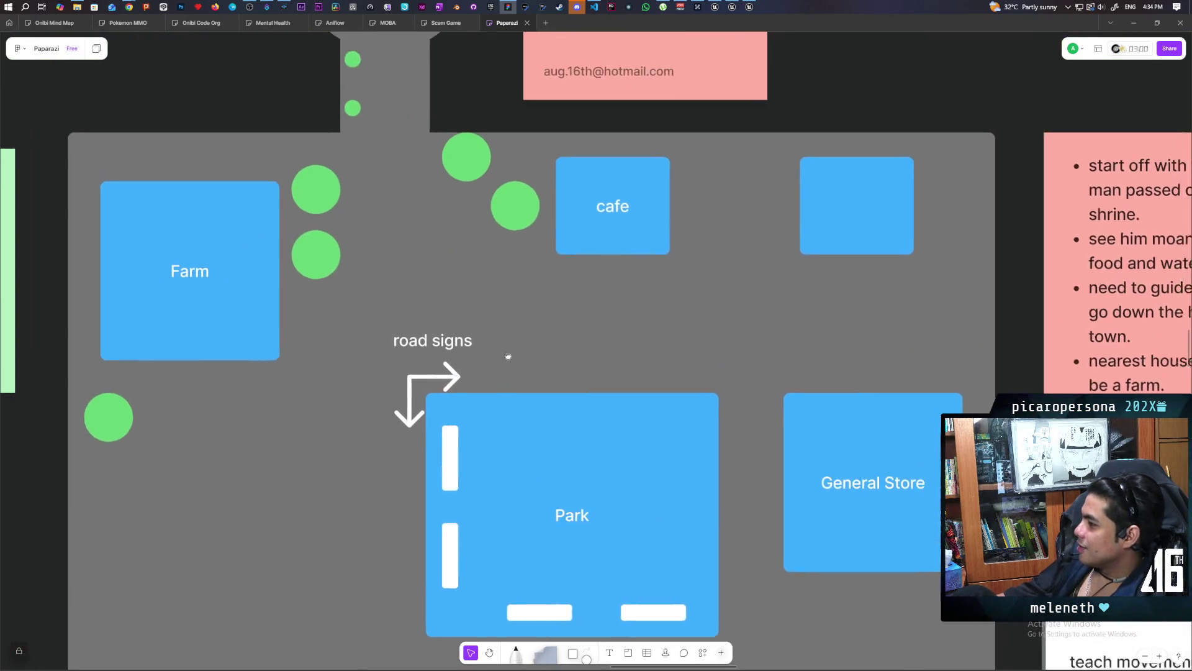
left_click_drag(420, 352, 502, 288)
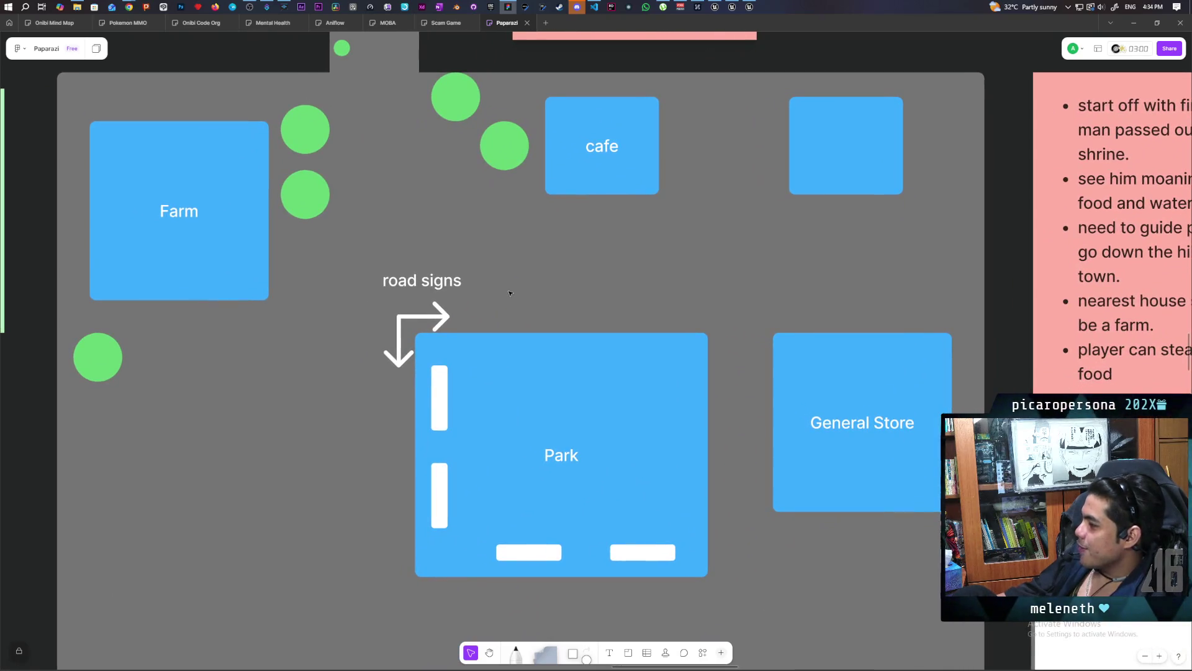
scroll(527, 219, "down", 3)
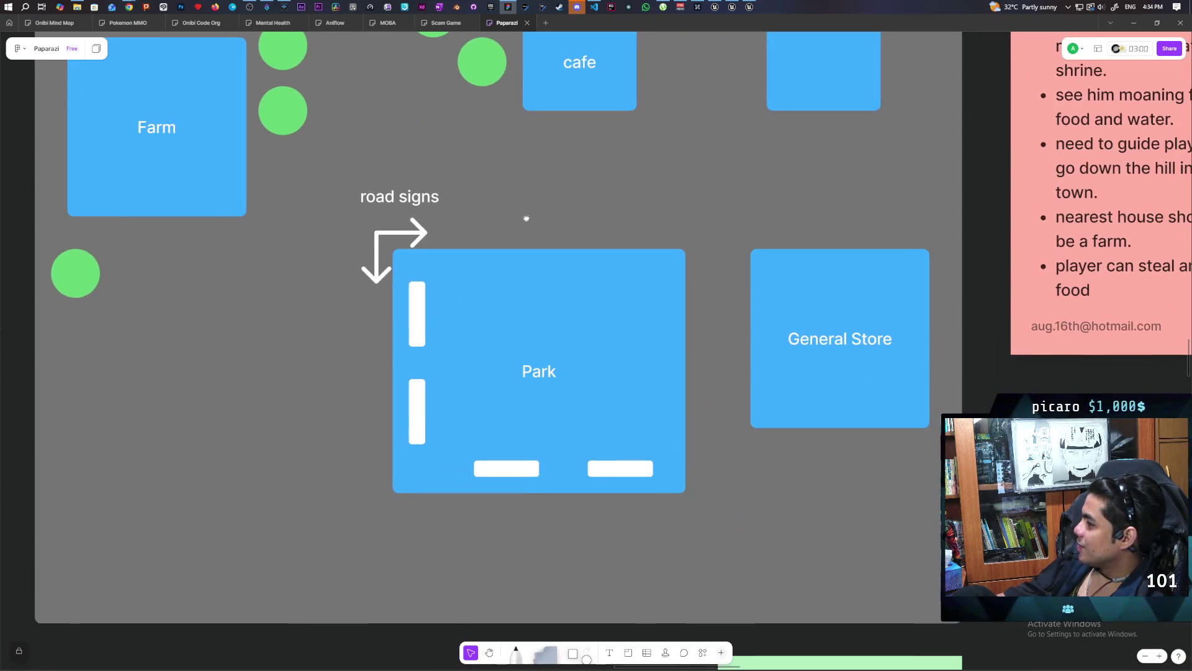
scroll(497, 337, "up", 1)
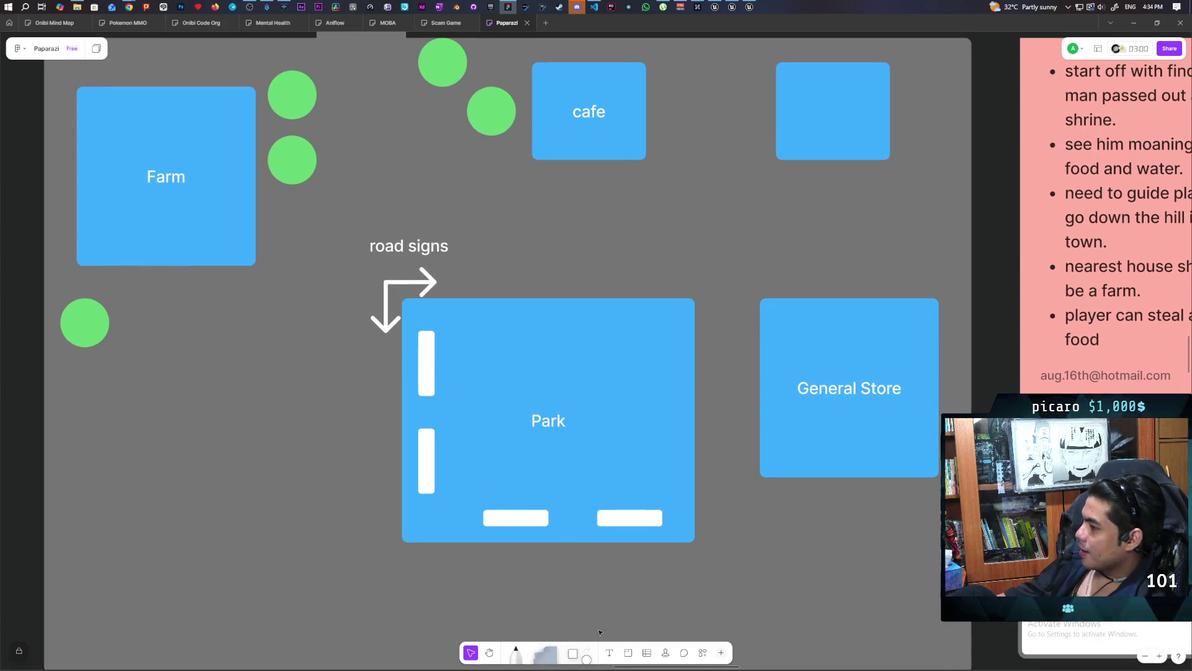
Step: Duplicate a green NPC circle and fill the copy light lavender, after trying teal and magenta
left_click_drag(97, 342, 305, 634)
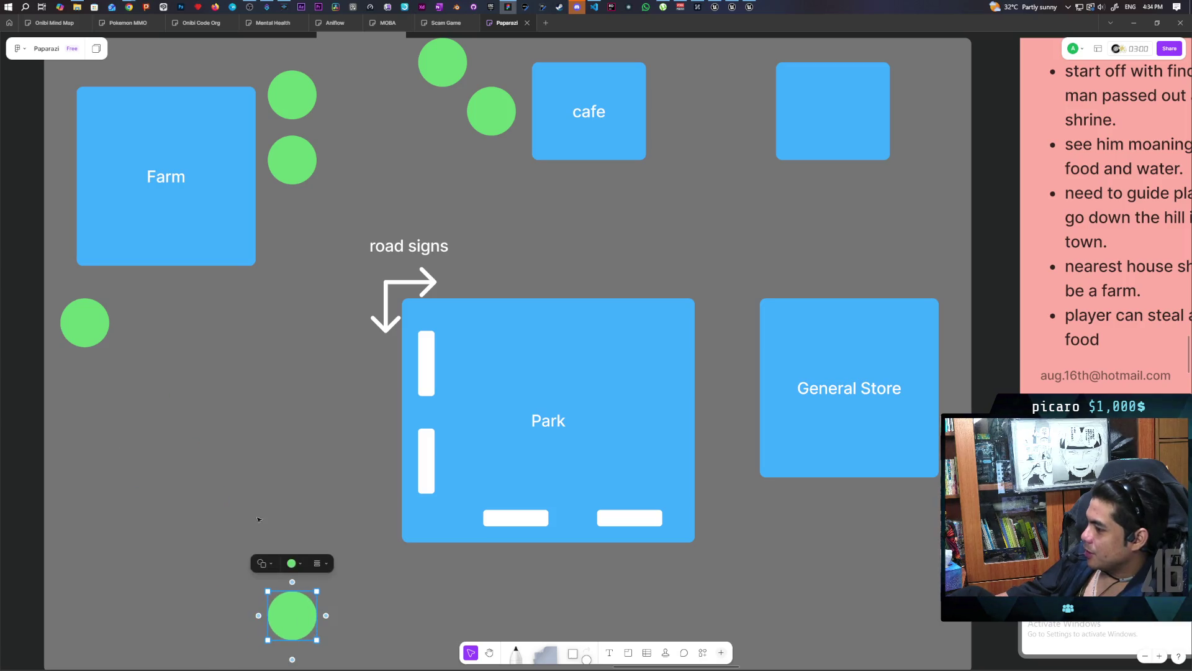
left_click(304, 564)
left_click(310, 525)
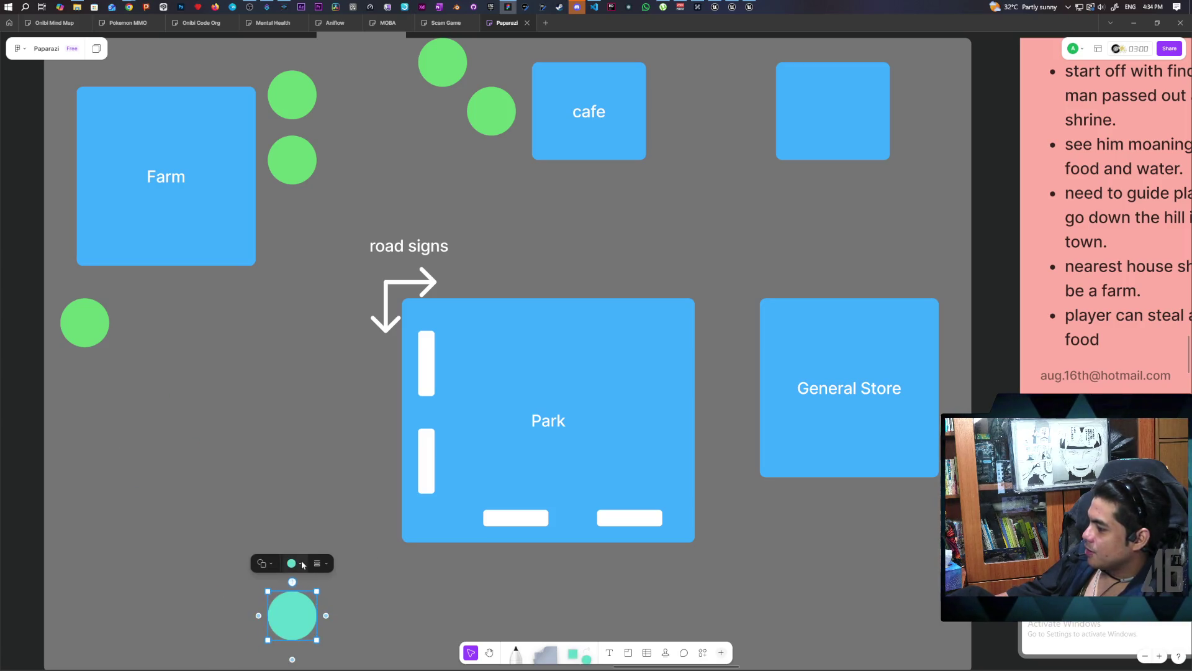
left_click(303, 565)
left_click(355, 525)
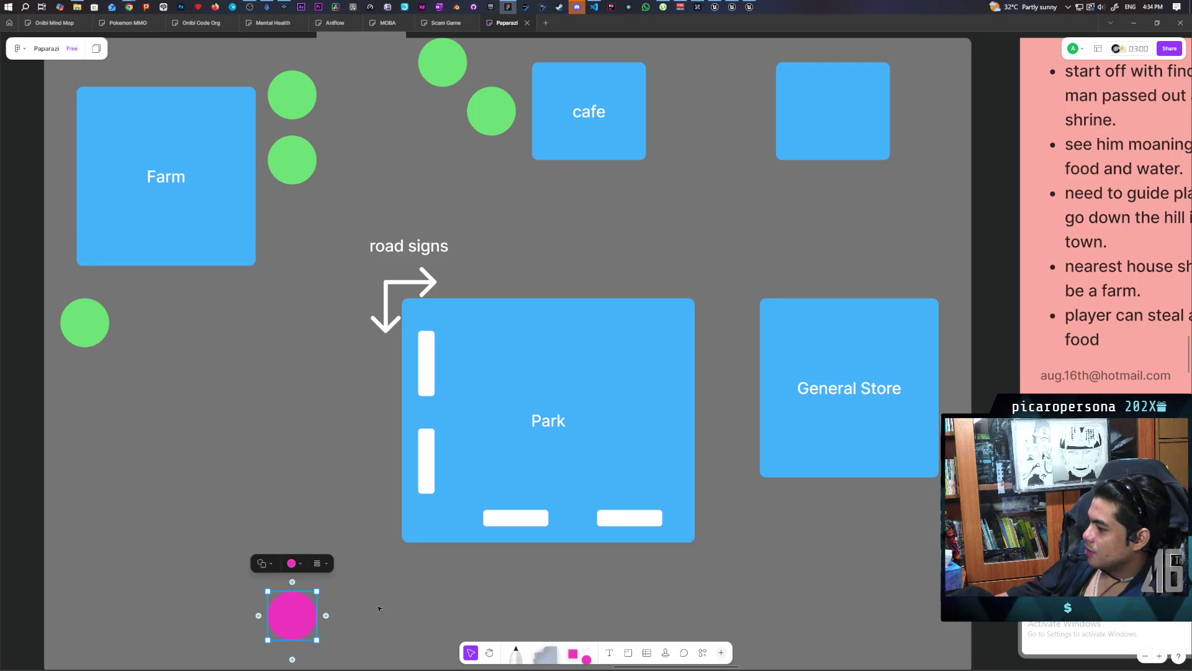
left_click(304, 563)
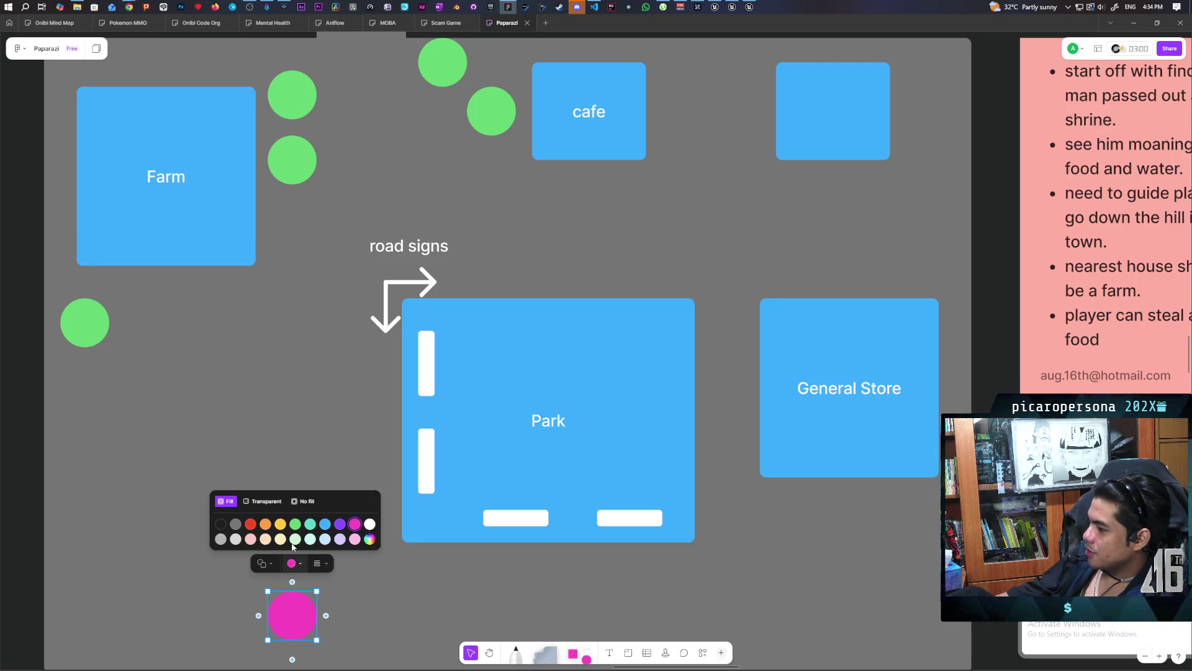
left_click(339, 539)
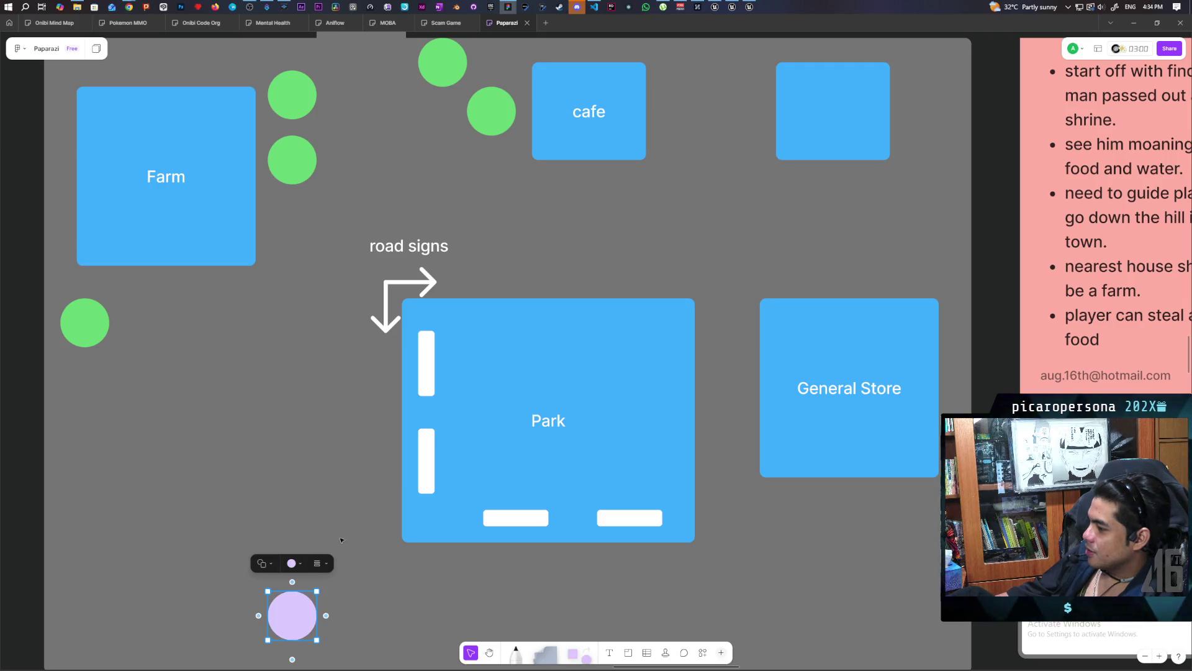
Step: Move the lavender circle up above the General Store
double_click(291, 624)
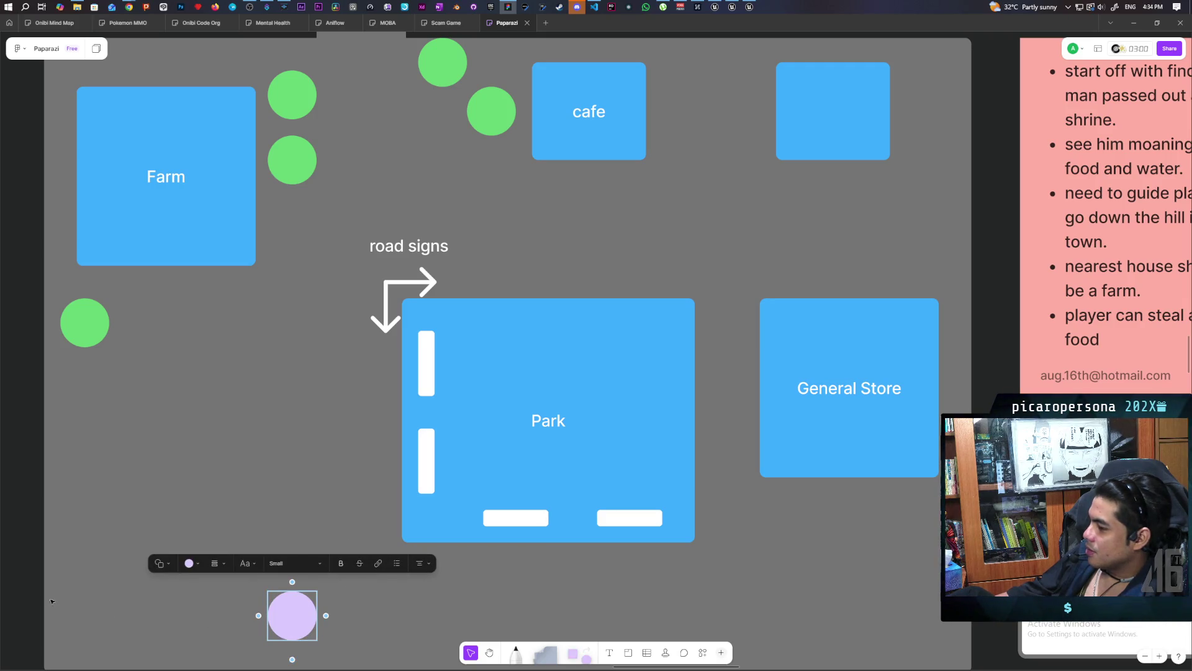
left_click(338, 607)
scroll(373, 559, "down", 3)
left_click(341, 532)
mouse_move(341, 532)
left_mouse_down()
mouse_move(314, 501)
mouse_move(292, 500)
mouse_move(341, 420)
mouse_move(411, 533)
mouse_move(390, 386)
mouse_move(459, 525)
mouse_move(751, 518)
mouse_move(852, 446)
mouse_move(754, 316)
mouse_move(799, 170)
mouse_move(830, 118)
mouse_move(758, 206)
mouse_move(761, 302)
mouse_move(297, 254)
mouse_move(319, 437)
mouse_move(659, 548)
mouse_move(864, 487)
mouse_move(764, 367)
mouse_move(780, 184)
mouse_move(913, 150)
mouse_move(879, 118)
mouse_move(887, 146)
mouse_move(903, 157)
mouse_move(870, 110)
mouse_move(774, 138)
mouse_move(523, 127)
mouse_move(380, 158)
mouse_move(897, 145)
mouse_move(578, 122)
mouse_move(417, 148)
mouse_move(376, 217)
mouse_move(436, 191)
mouse_move(460, 163)
mouse_move(445, 159)
mouse_move(862, 126)
mouse_move(552, 157)
mouse_move(407, 187)
mouse_move(373, 199)
mouse_move(406, 196)
mouse_move(365, 217)
mouse_move(448, 157)
left_mouse_up()
Step: Move the lavender circle past the road sign arrow onto the road signs label, then under the green circle
left_click(413, 198)
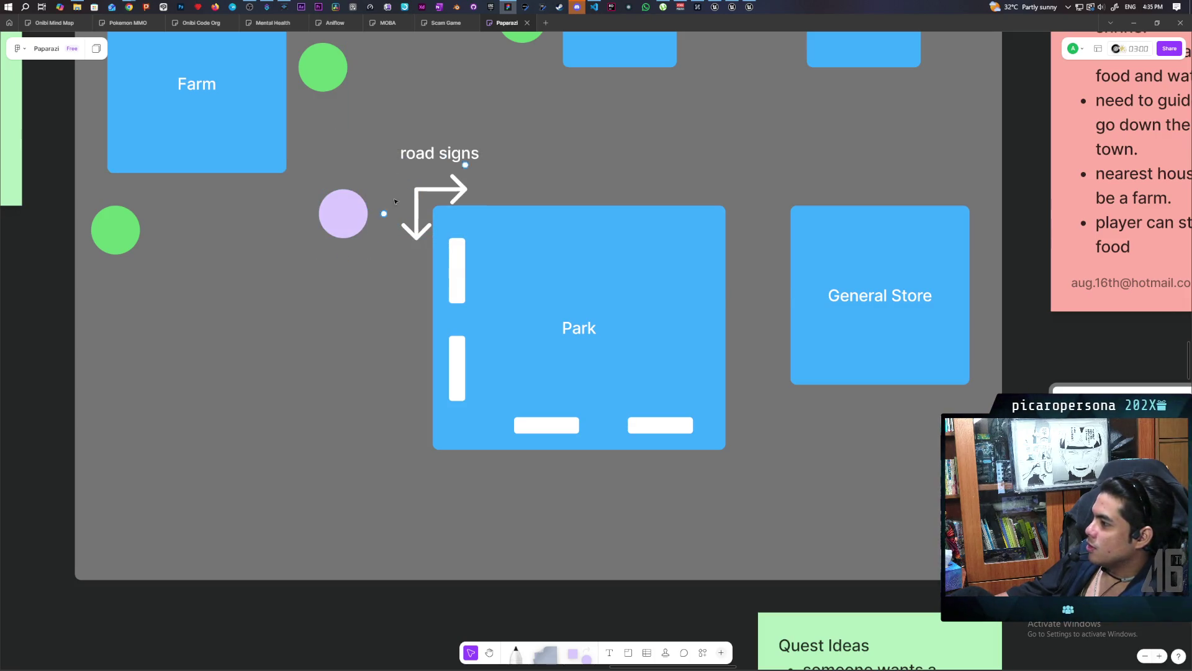
mouse_move(357, 220)
left_mouse_down()
mouse_move(426, 218)
mouse_move(431, 238)
mouse_move(405, 236)
left_mouse_up()
left_click(414, 232)
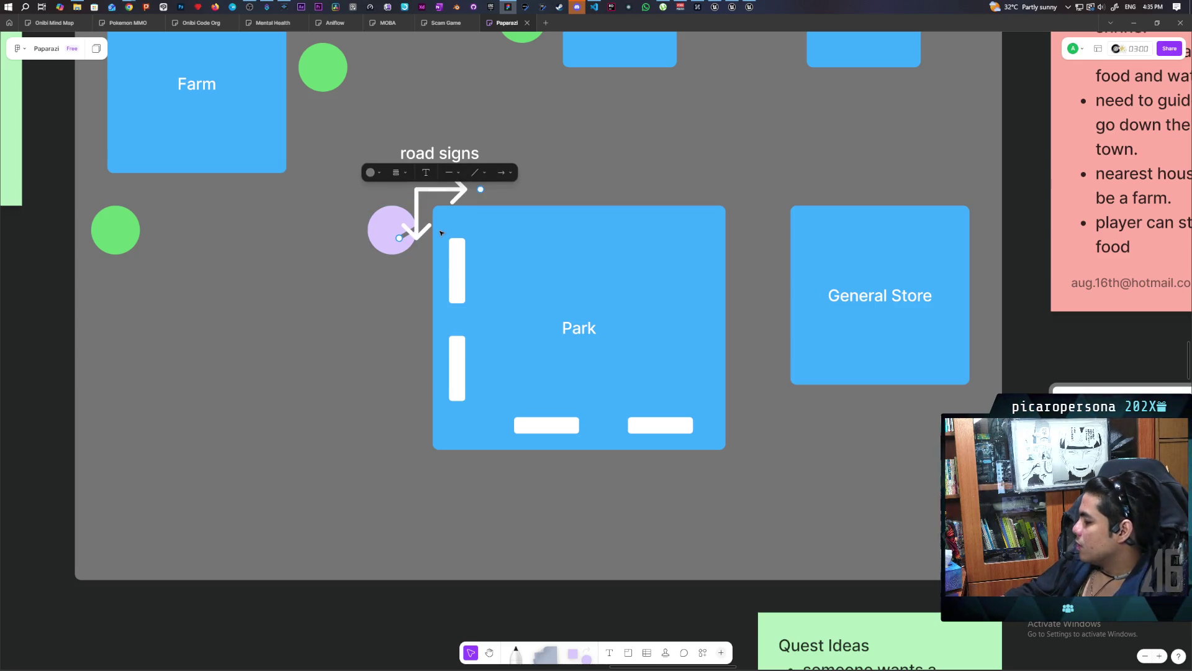
mouse_move(393, 236)
left_mouse_down()
mouse_move(358, 174)
mouse_move(423, 157)
mouse_move(603, 188)
mouse_move(826, 135)
mouse_move(763, 170)
mouse_move(763, 189)
mouse_move(782, 186)
mouse_move(671, 124)
mouse_move(605, 155)
mouse_move(556, 161)
left_mouse_up()
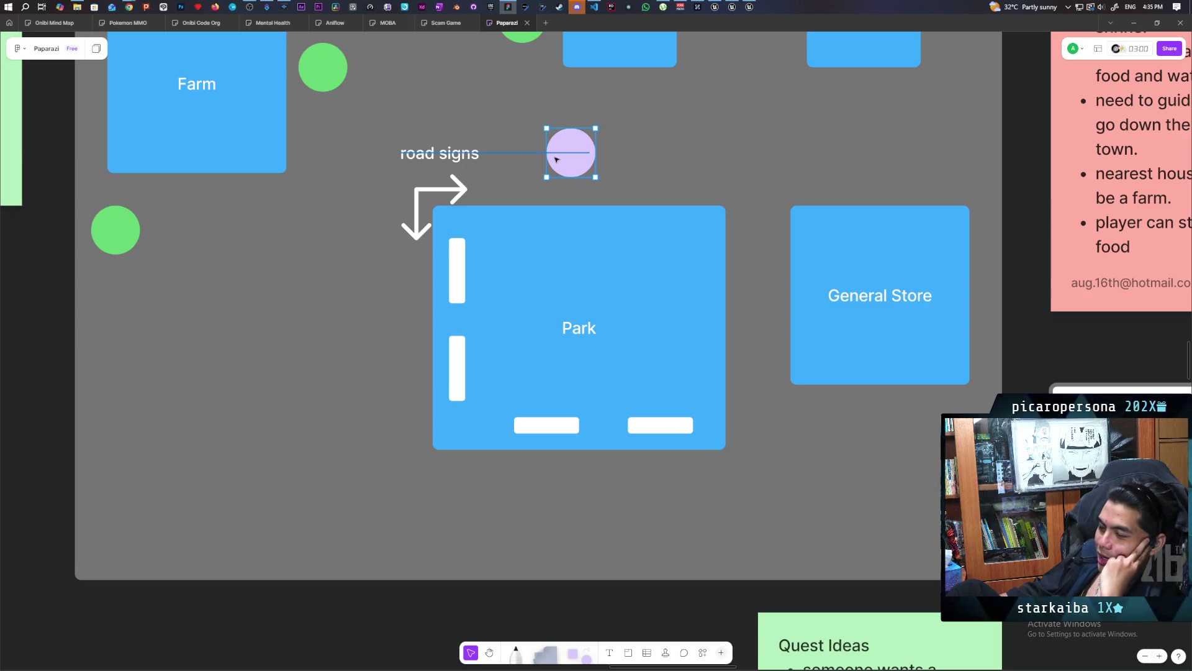
mouse_move(557, 160)
left_mouse_down()
mouse_move(516, 149)
mouse_move(322, 163)
mouse_move(287, 351)
mouse_move(300, 442)
mouse_move(317, 481)
mouse_move(423, 525)
mouse_move(630, 511)
mouse_move(314, 198)
mouse_move(322, 231)
mouse_move(175, 338)
mouse_move(169, 511)
mouse_move(272, 475)
mouse_move(256, 265)
mouse_move(288, 346)
mouse_move(274, 379)
left_mouse_up()
Step: Check the lavender circle's spot below the green circle, left of the Park
mouse_move(244, 370)
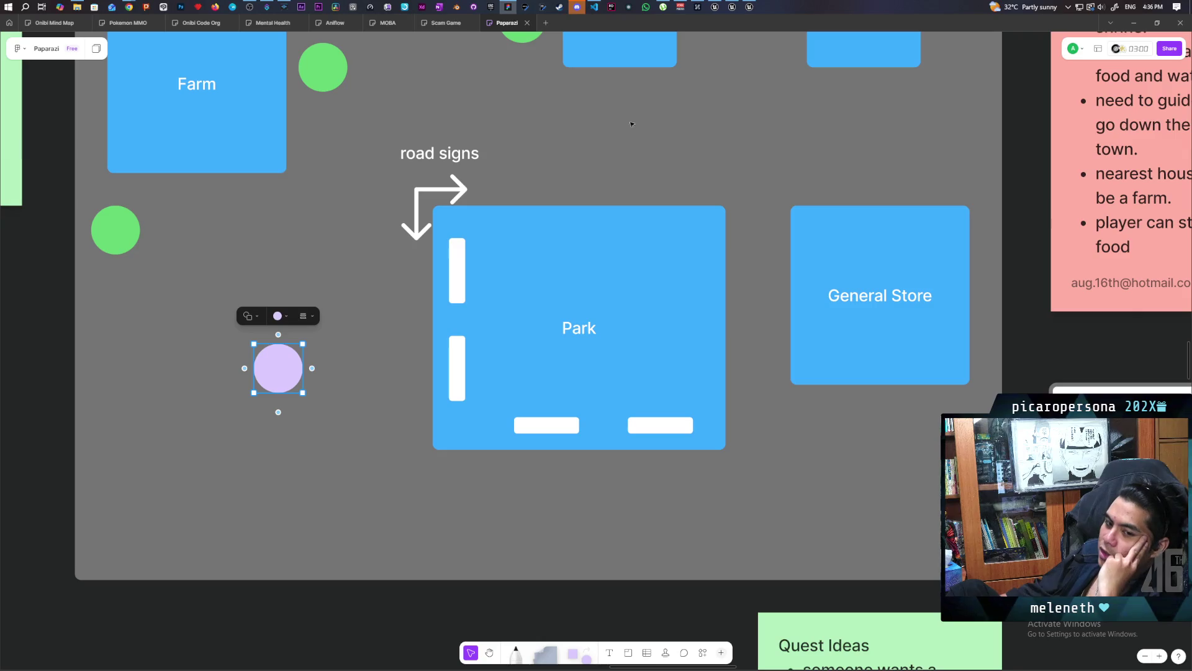
scroll(330, 239, "up", 2)
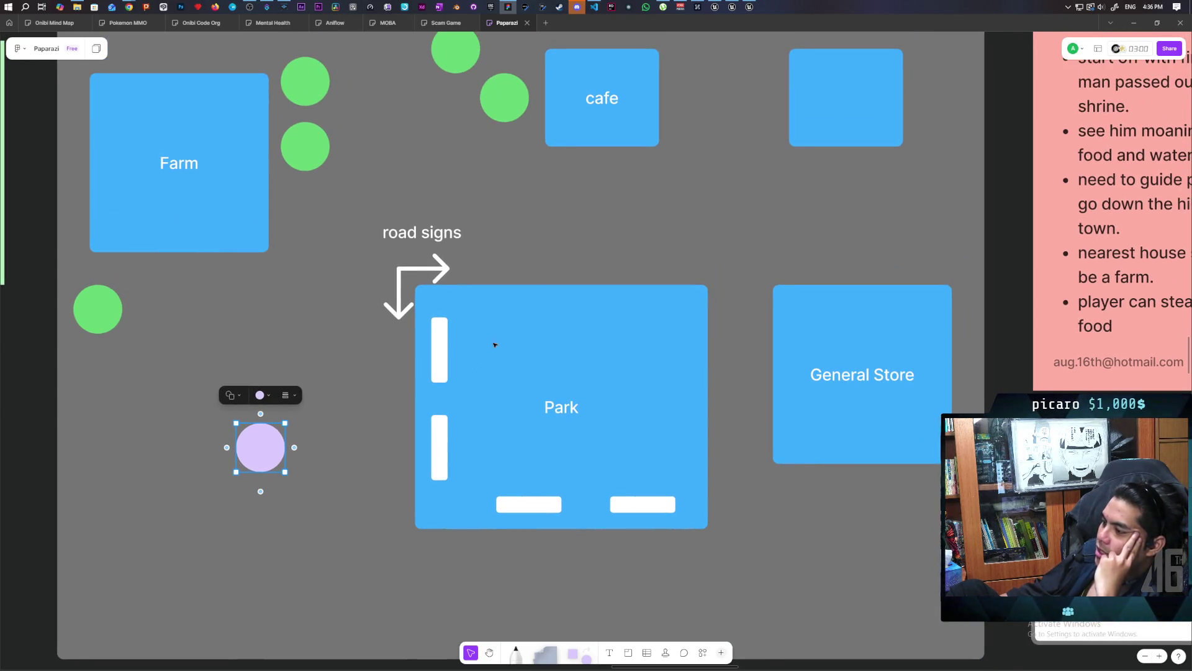
Step: Move the lavender circle into the gap above the General Store, right of the road signs
mouse_move(248, 469)
left_mouse_down()
mouse_move(266, 456)
mouse_move(249, 519)
mouse_move(332, 583)
mouse_move(755, 586)
mouse_move(754, 508)
mouse_move(727, 412)
mouse_move(795, 175)
mouse_move(679, 183)
mouse_move(467, 158)
mouse_move(322, 284)
mouse_move(142, 402)
mouse_move(166, 588)
mouse_move(673, 606)
mouse_move(813, 579)
mouse_move(720, 350)
mouse_move(773, 241)
mouse_move(722, 188)
mouse_move(650, 214)
mouse_move(818, 227)
mouse_move(328, 236)
mouse_move(689, 225)
mouse_move(328, 218)
mouse_move(784, 214)
mouse_move(380, 254)
mouse_move(298, 334)
mouse_move(438, 266)
mouse_move(931, 214)
mouse_move(405, 218)
mouse_move(323, 295)
mouse_move(716, 183)
mouse_move(393, 197)
mouse_move(338, 328)
mouse_move(874, 247)
mouse_move(380, 230)
mouse_move(324, 295)
mouse_move(211, 327)
mouse_move(278, 376)
mouse_move(270, 358)
mouse_move(295, 333)
mouse_move(444, 232)
mouse_move(801, 236)
left_mouse_up()
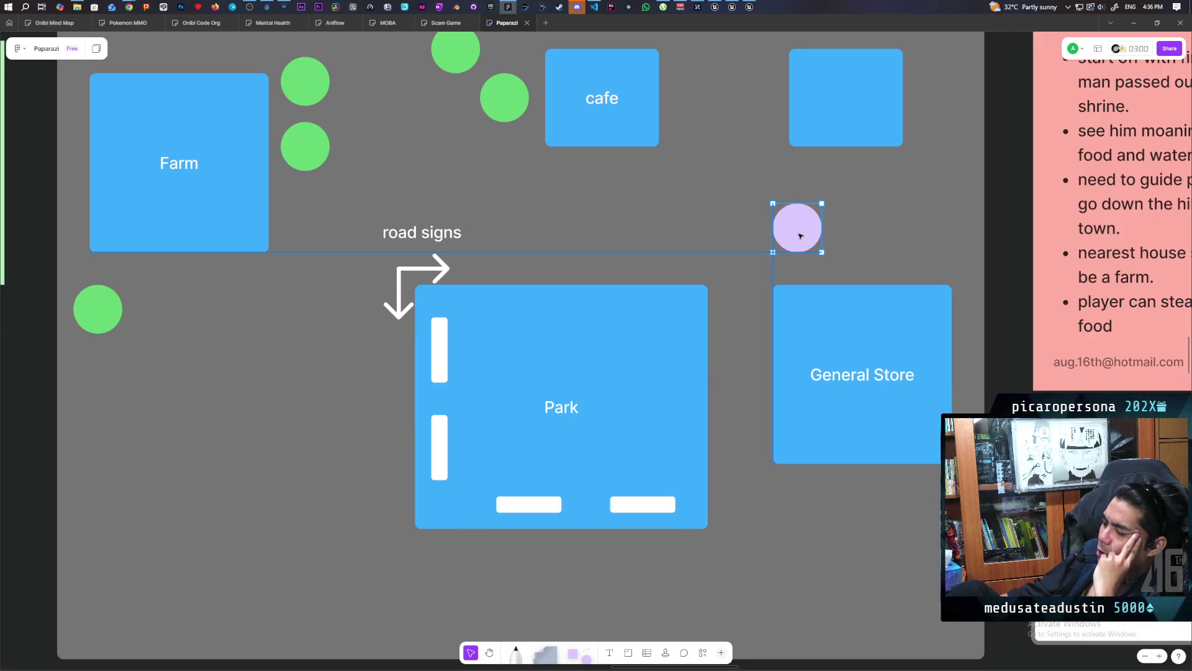
Step: Drop the lavender circle back on the left of the Park, just below the lone green circle
mouse_move(801, 236)
left_mouse_down()
mouse_move(440, 239)
mouse_move(716, 216)
mouse_move(796, 226)
mouse_move(648, 204)
mouse_move(454, 204)
mouse_move(311, 262)
mouse_move(408, 214)
mouse_move(229, 344)
mouse_move(355, 269)
mouse_move(342, 252)
mouse_move(342, 282)
mouse_move(342, 241)
mouse_move(202, 352)
mouse_move(304, 258)
mouse_move(205, 338)
mouse_move(271, 322)
mouse_move(338, 258)
mouse_move(285, 298)
mouse_move(234, 301)
mouse_move(285, 288)
mouse_move(200, 353)
mouse_move(325, 269)
mouse_move(211, 330)
mouse_move(213, 386)
mouse_move(257, 353)
mouse_move(230, 370)
left_mouse_up()
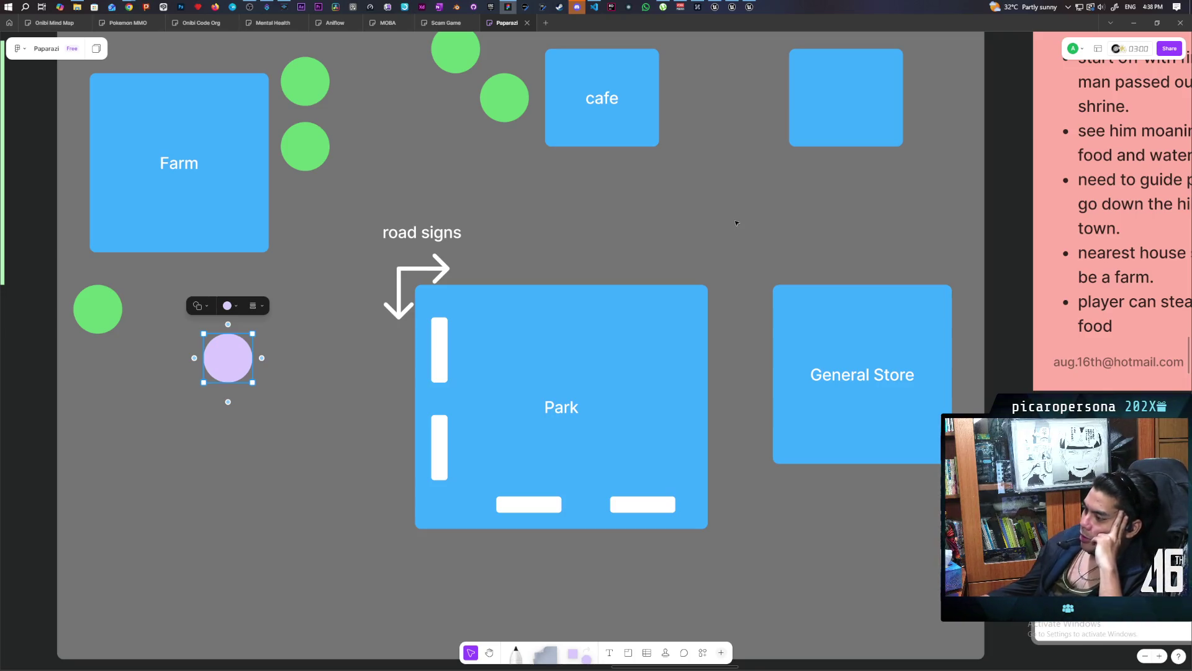
scroll(737, 434, "down", 2)
Step: Lower the lavender circle so it sits beside the Park's lower-left side
scroll(708, 468, "up", 1)
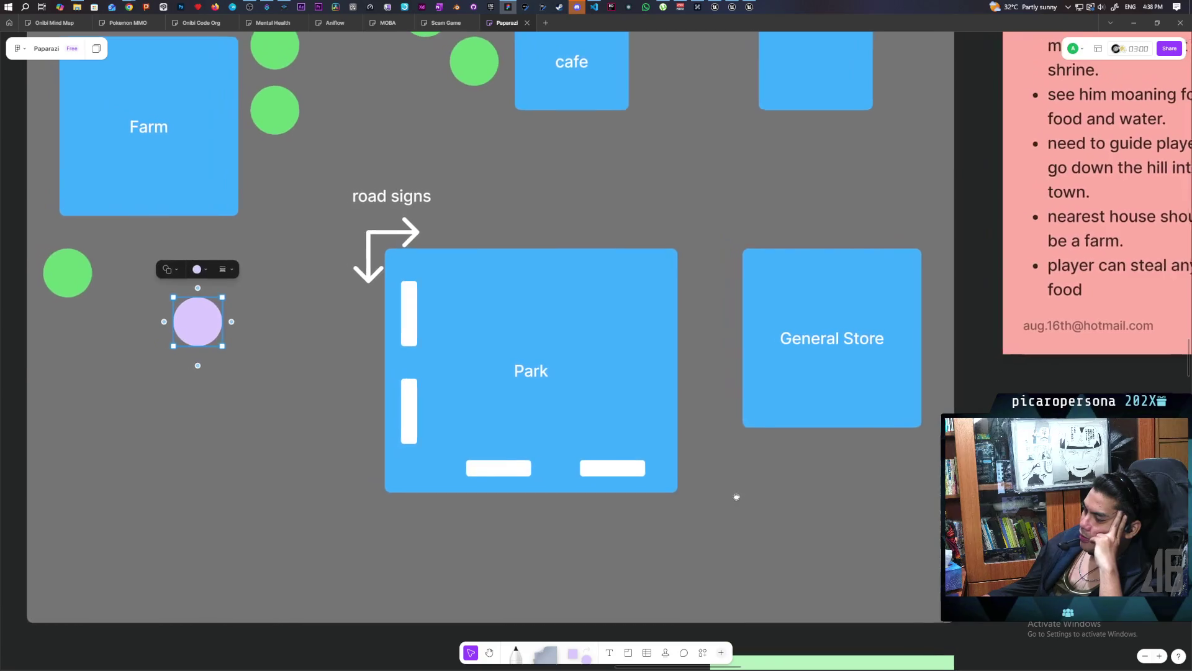
left_click_drag(744, 500, 793, 491)
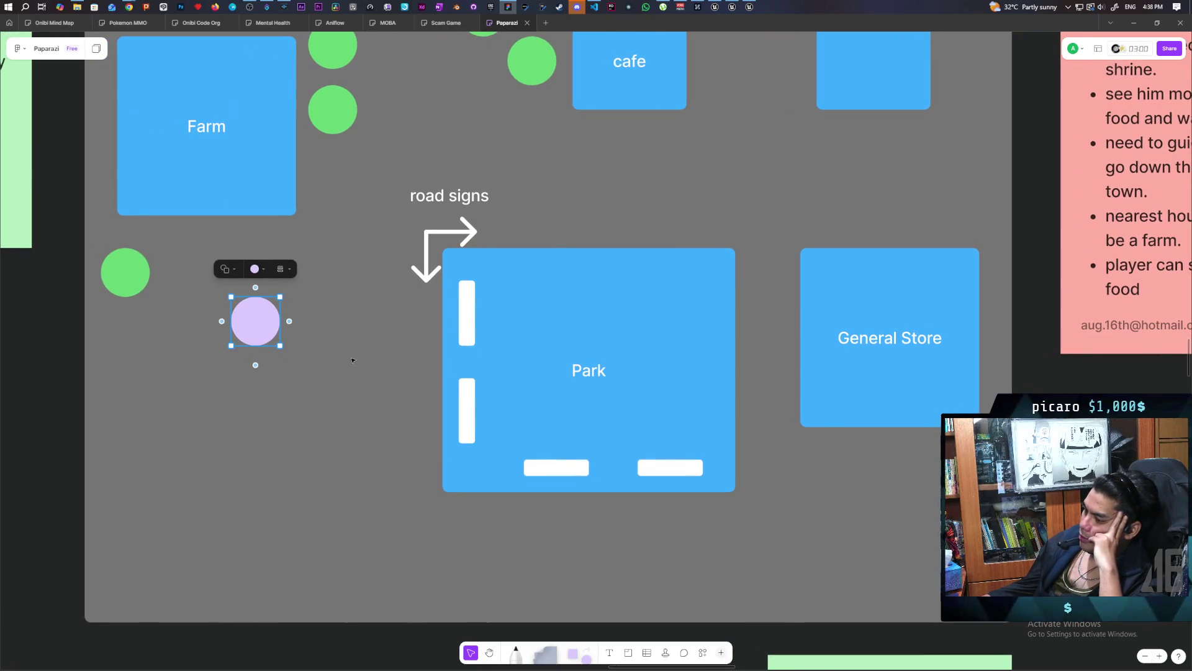
mouse_move(252, 318)
left_mouse_down()
mouse_move(235, 407)
mouse_move(269, 351)
mouse_move(249, 465)
mouse_move(298, 388)
mouse_move(287, 365)
mouse_move(295, 268)
mouse_move(386, 532)
mouse_move(324, 289)
mouse_move(451, 549)
mouse_move(288, 304)
mouse_move(256, 404)
mouse_move(237, 419)
mouse_move(269, 290)
mouse_move(283, 433)
mouse_move(480, 564)
mouse_move(728, 569)
mouse_move(255, 321)
mouse_move(271, 385)
mouse_move(270, 279)
mouse_move(270, 490)
mouse_move(416, 587)
mouse_move(236, 424)
mouse_move(649, 581)
mouse_move(889, 468)
mouse_move(793, 387)
mouse_move(788, 205)
mouse_move(723, 157)
mouse_move(561, 140)
mouse_move(377, 156)
mouse_move(322, 285)
mouse_move(224, 352)
mouse_move(177, 492)
mouse_move(339, 591)
mouse_move(592, 608)
mouse_move(812, 591)
mouse_move(818, 491)
mouse_move(761, 398)
mouse_move(783, 138)
mouse_move(945, 148)
mouse_move(785, 133)
mouse_move(567, 163)
mouse_move(406, 113)
mouse_move(285, 245)
mouse_move(115, 278)
mouse_move(215, 451)
mouse_move(277, 436)
left_mouse_up()
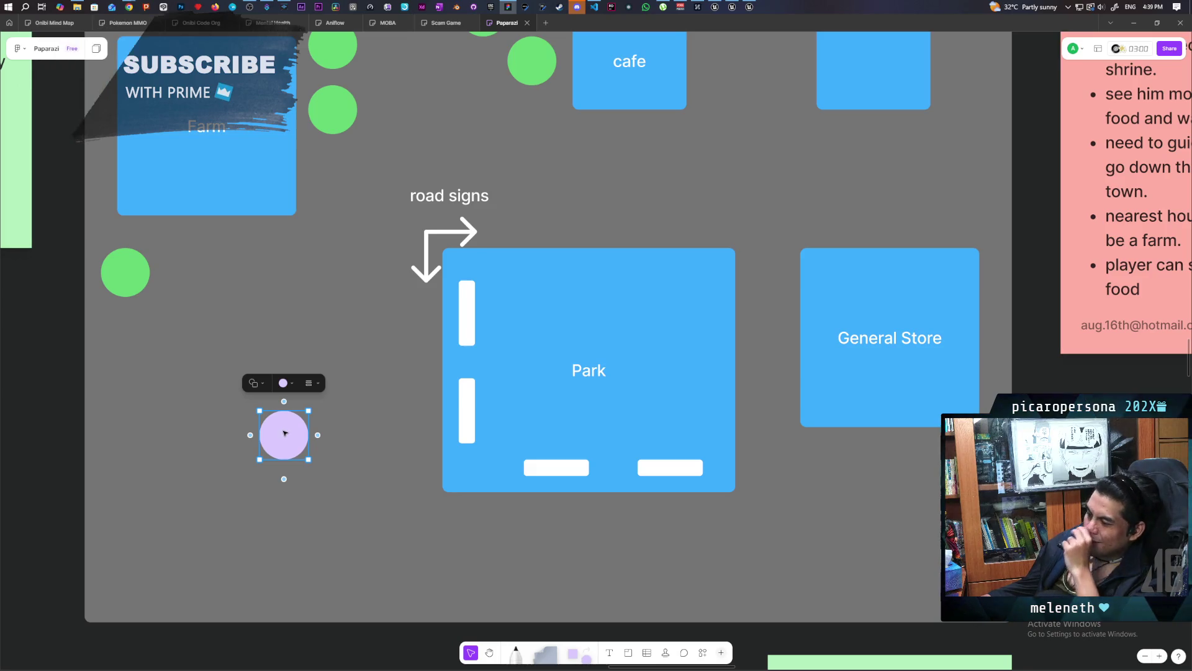
Step: Duplicate the lavender circle above itself and recolour the copy light yellow
left_click_drag(283, 437, 273, 290, "alt")
left_click(277, 239)
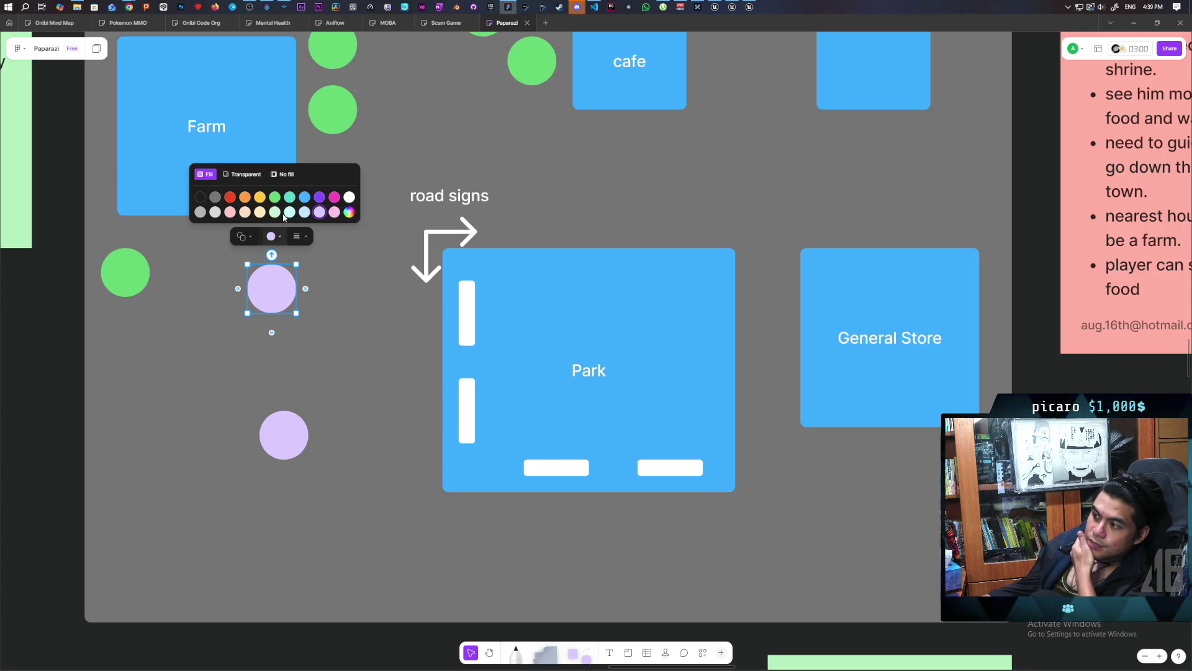
left_click(263, 213)
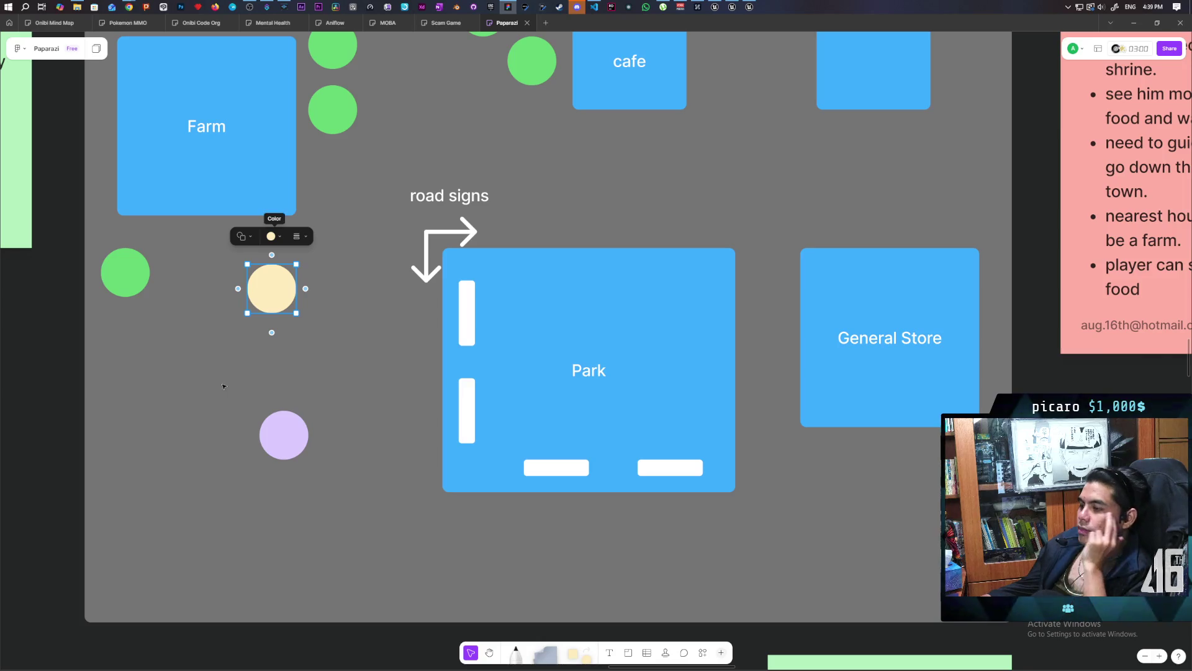
left_click(261, 334)
Step: Position the yellow circle below Farm, level with the green one, with the lilac circle beneath it
left_click(274, 296)
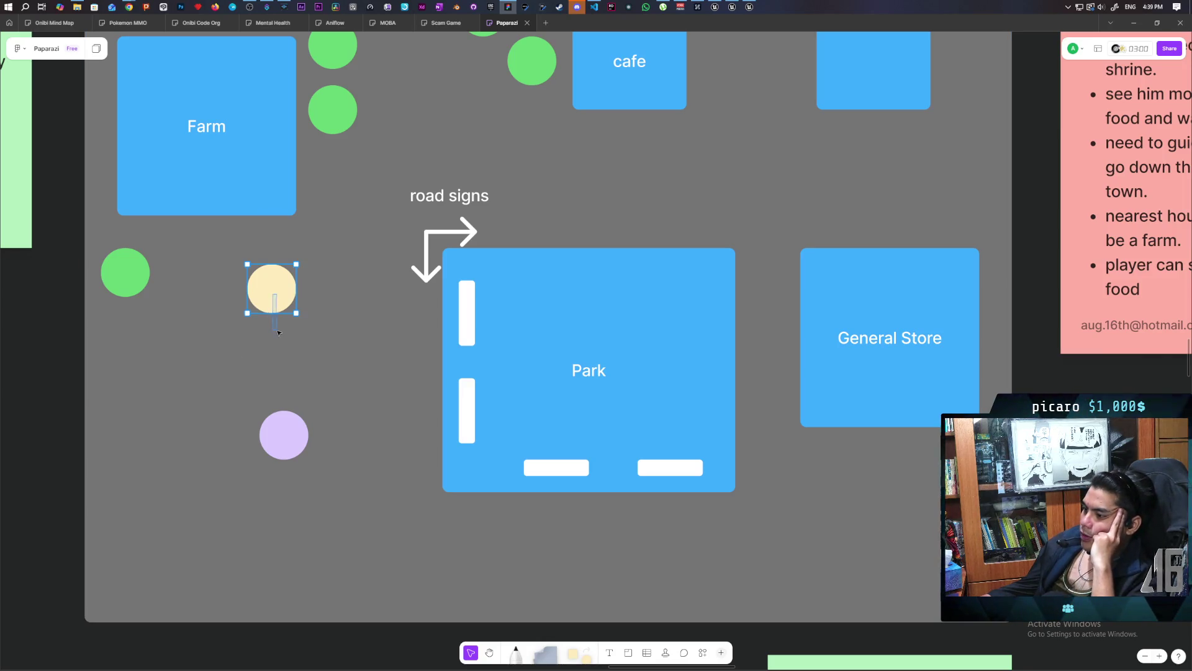
mouse_move(273, 312)
left_mouse_down()
mouse_move(271, 354)
mouse_move(256, 312)
left_mouse_up()
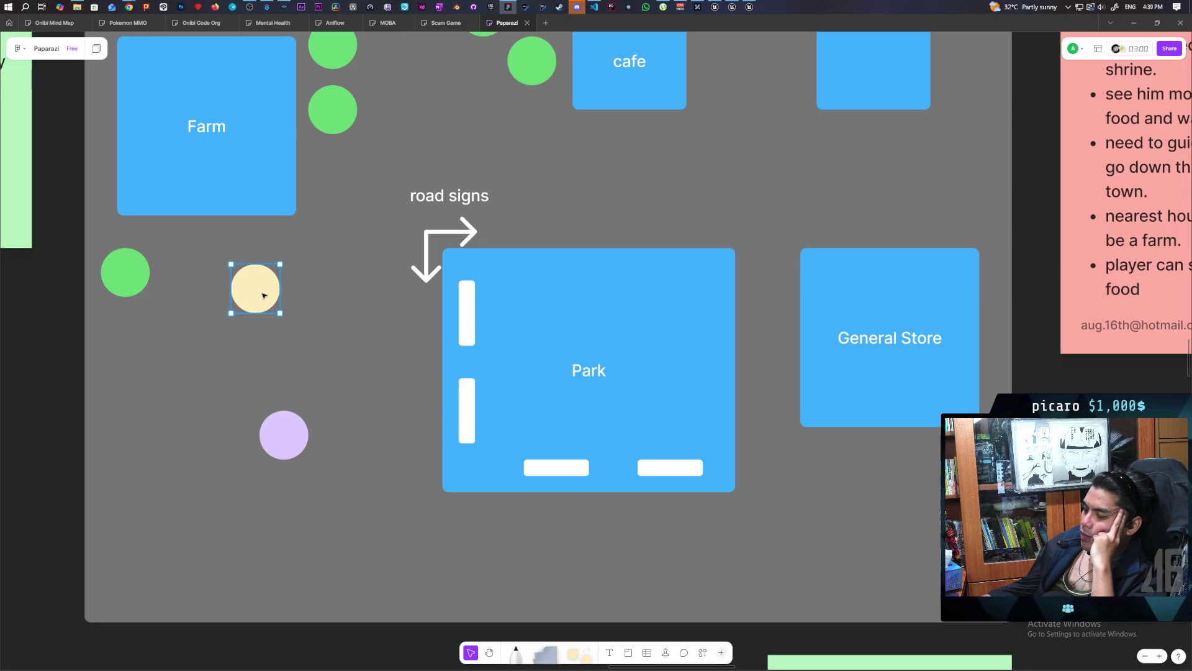
left_click(264, 295)
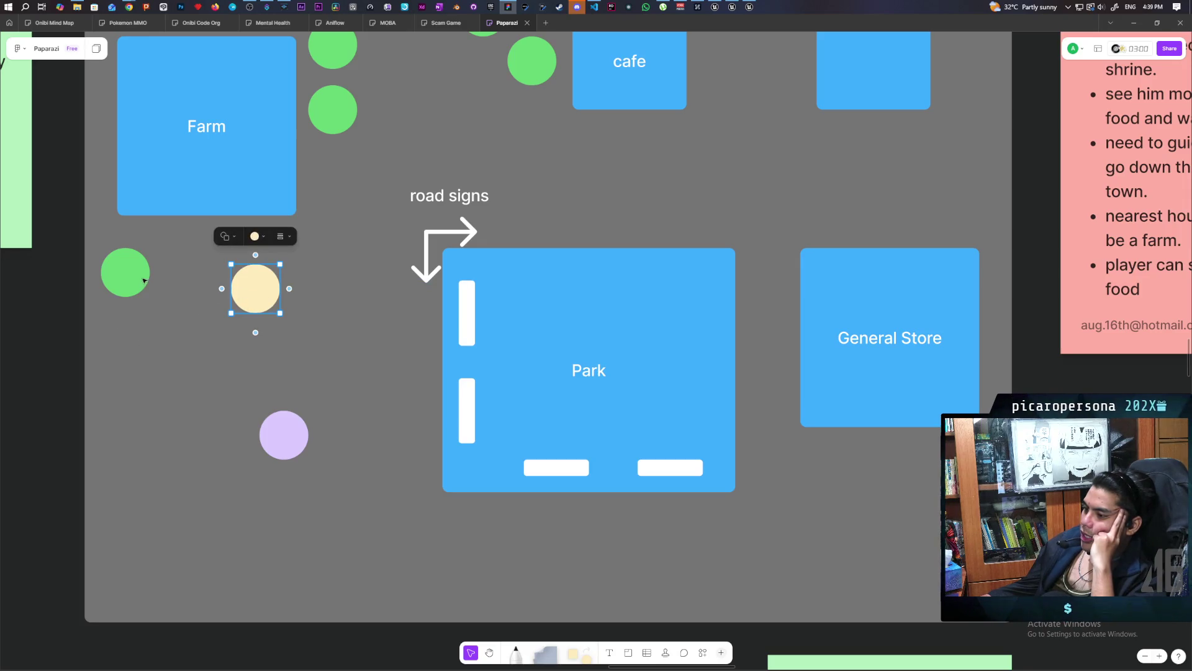
mouse_move(273, 432)
left_mouse_down()
mouse_move(390, 562)
mouse_move(798, 448)
mouse_move(634, 154)
mouse_move(306, 282)
mouse_move(392, 191)
mouse_move(288, 319)
mouse_move(336, 230)
mouse_move(239, 352)
mouse_move(286, 336)
left_mouse_up()
mouse_move(244, 291)
left_mouse_down()
mouse_move(213, 269)
mouse_move(257, 279)
left_mouse_up()
mouse_move(311, 345)
left_mouse_down()
mouse_move(276, 322)
mouse_move(197, 329)
mouse_move(149, 282)
mouse_move(148, 298)
mouse_move(159, 271)
mouse_move(171, 284)
mouse_move(138, 283)
mouse_move(201, 317)
mouse_move(203, 301)
mouse_move(135, 267)
mouse_move(214, 339)
mouse_move(246, 319)
mouse_move(233, 330)
mouse_move(246, 344)
mouse_move(235, 335)
left_mouse_up()
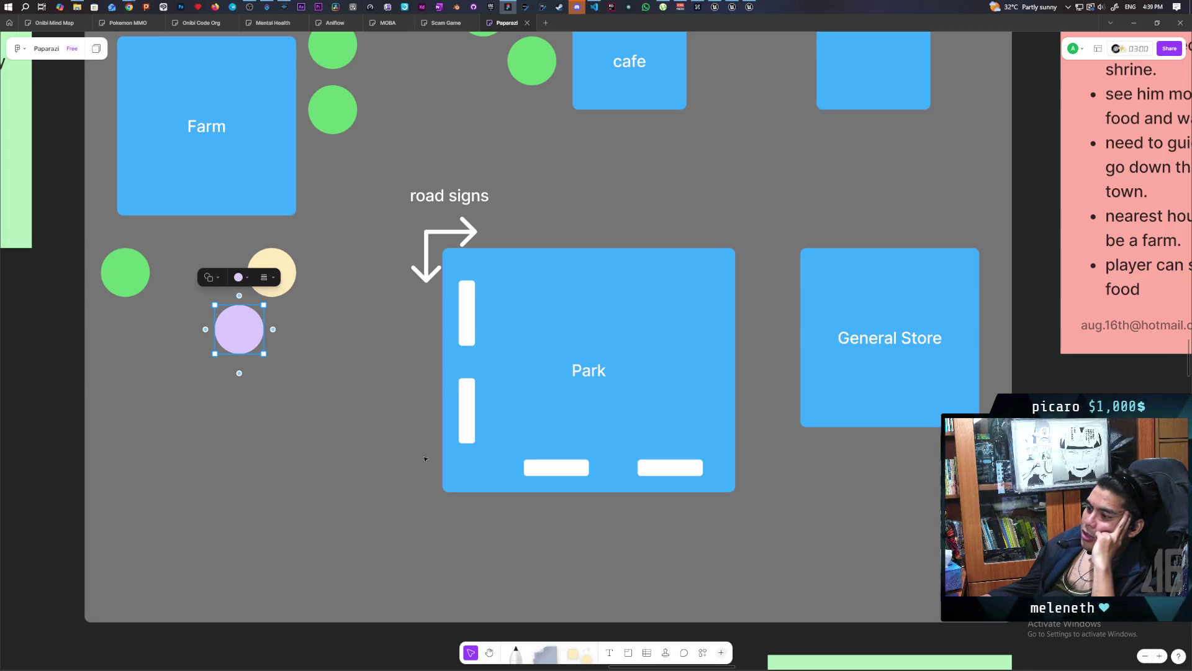
scroll(407, 541, "up", 3)
Step: Shift the beige circle up-left and snap the yellow circle level with the green circle below Farm
mouse_move(298, 441)
left_mouse_down()
mouse_move(350, 419)
mouse_move(289, 424)
left_mouse_up()
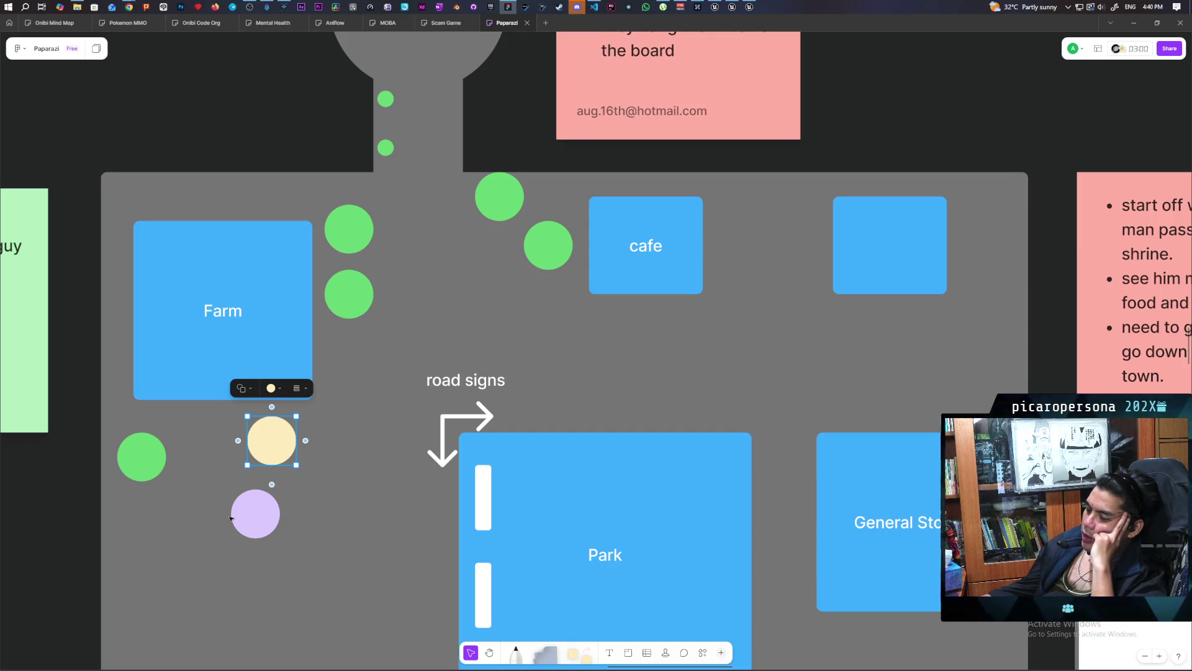
scroll(363, 547, "down", 3)
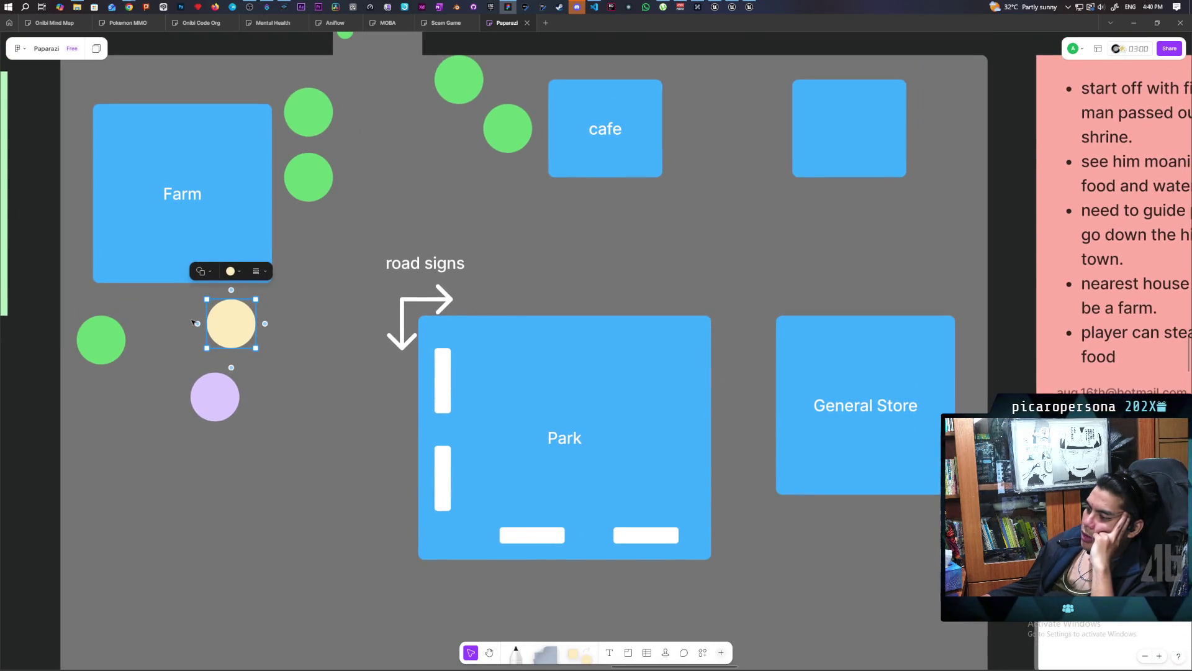
mouse_move(236, 327)
left_mouse_down()
mouse_move(253, 341)
mouse_move(253, 325)
mouse_move(281, 488)
mouse_move(251, 337)
mouse_move(237, 334)
left_mouse_up()
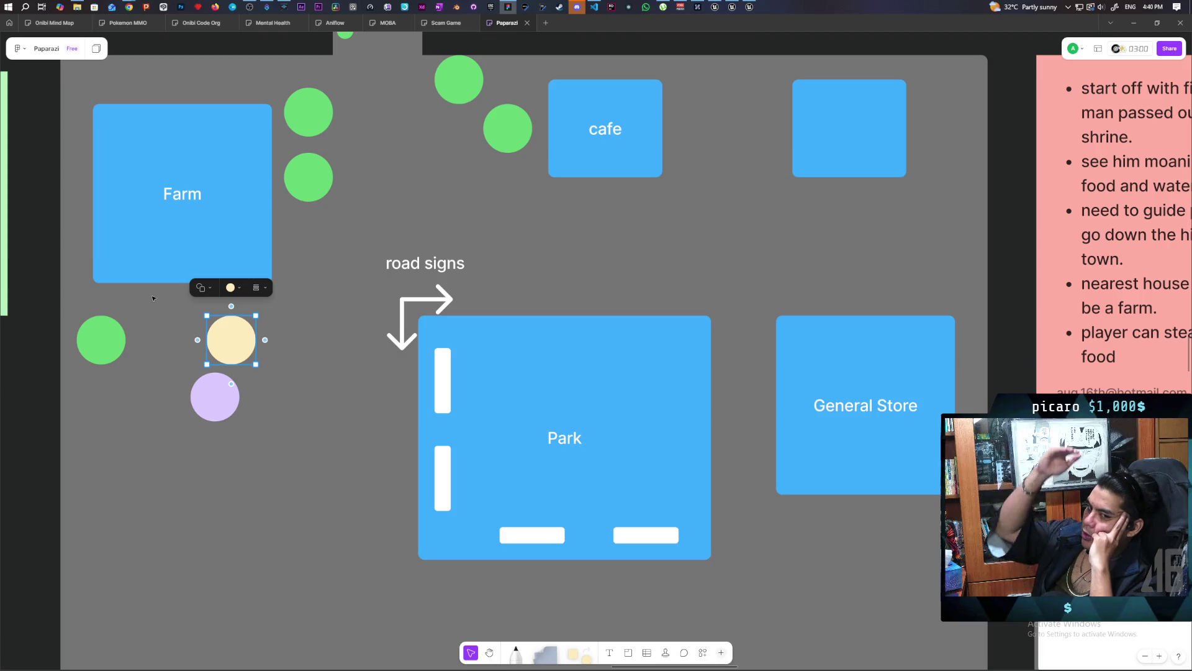
mouse_move(234, 350)
left_mouse_down()
mouse_move(250, 318)
mouse_move(202, 209)
mouse_move(221, 146)
mouse_move(113, 326)
mouse_move(239, 145)
mouse_move(226, 171)
left_mouse_up()
mouse_move(224, 162)
left_mouse_down()
mouse_move(227, 137)
mouse_move(267, 340)
left_mouse_up()
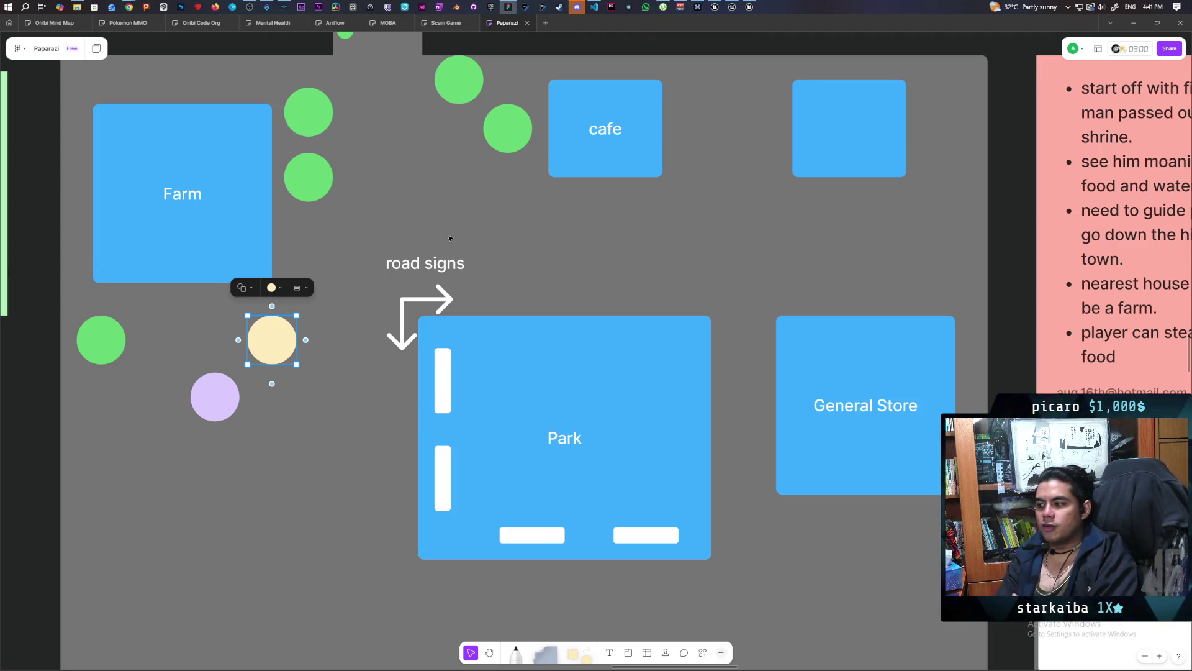
scroll(868, 265, "down", 3)
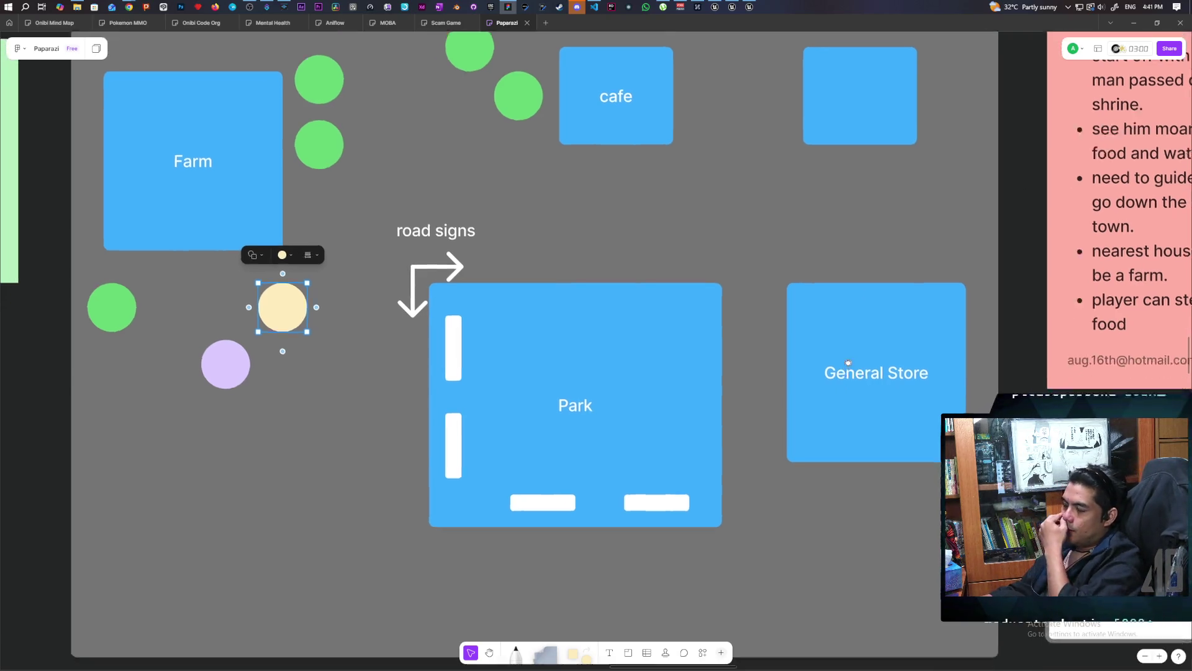
Step: Raise General Store, copy the top-right building to the bottom right, and move the lilac circle there
mouse_move(867, 266)
left_mouse_down()
mouse_move(855, 408)
mouse_move(884, 334)
mouse_move(904, 338)
mouse_move(927, 397)
mouse_move(978, 411)
mouse_move(988, 311)
left_mouse_up()
left_click(928, 397)
left_click(953, 106)
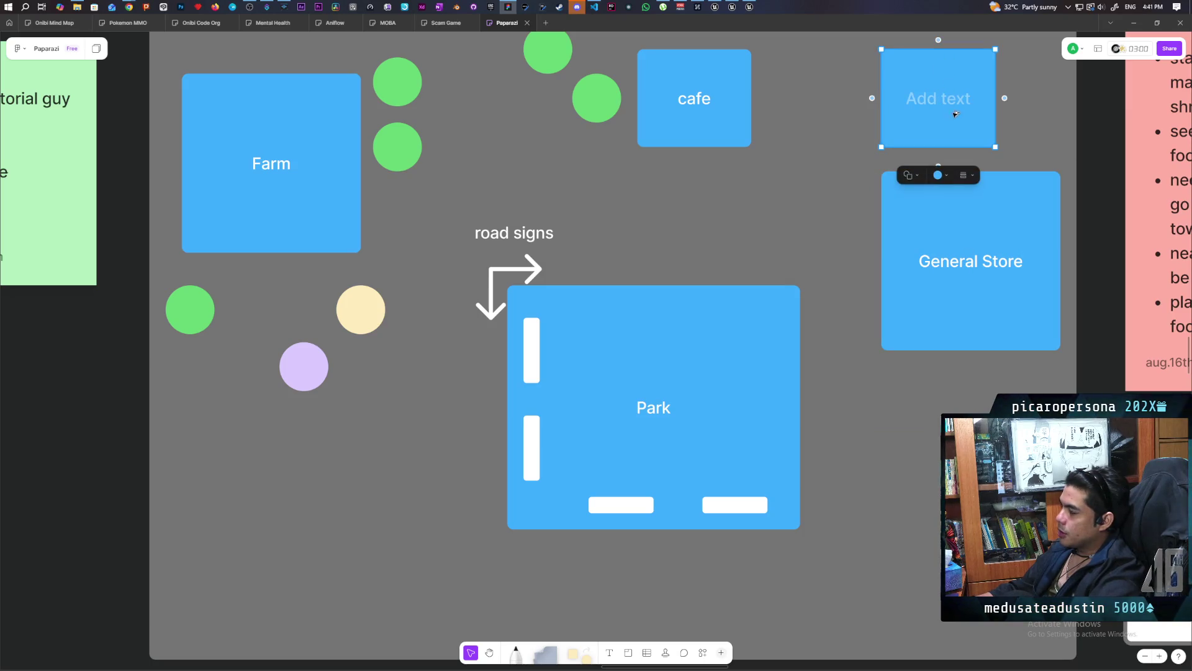
mouse_move(957, 133)
left_mouse_down()
mouse_move(991, 643)
mouse_move(1006, 612)
left_mouse_up()
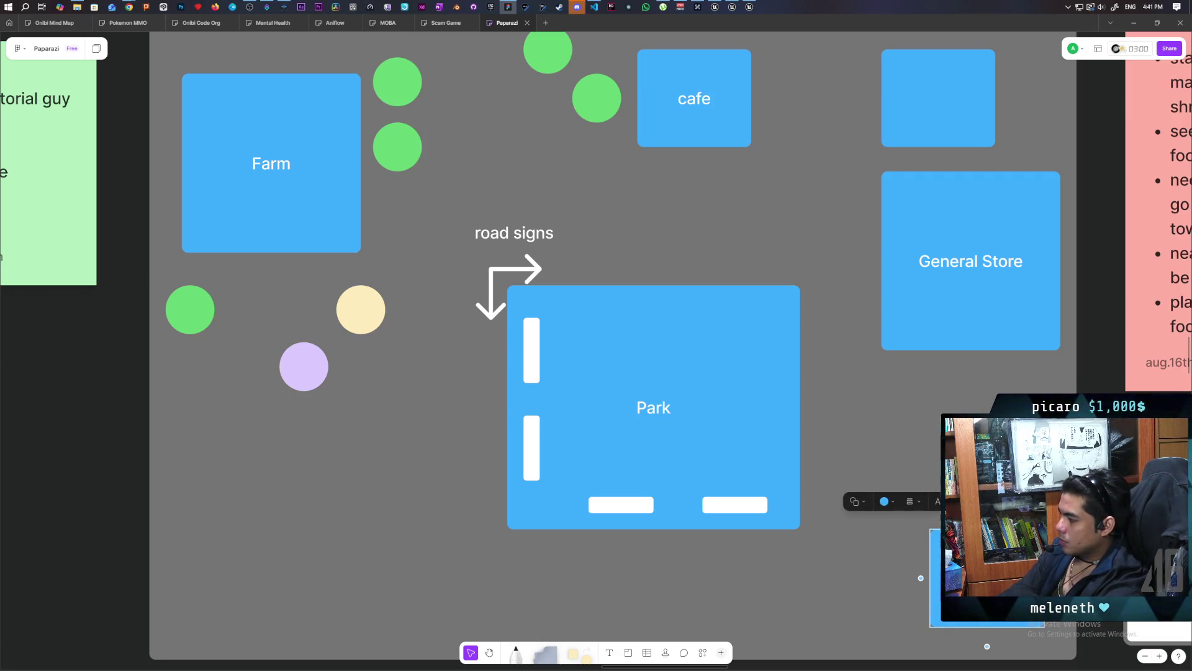
left_click(876, 511)
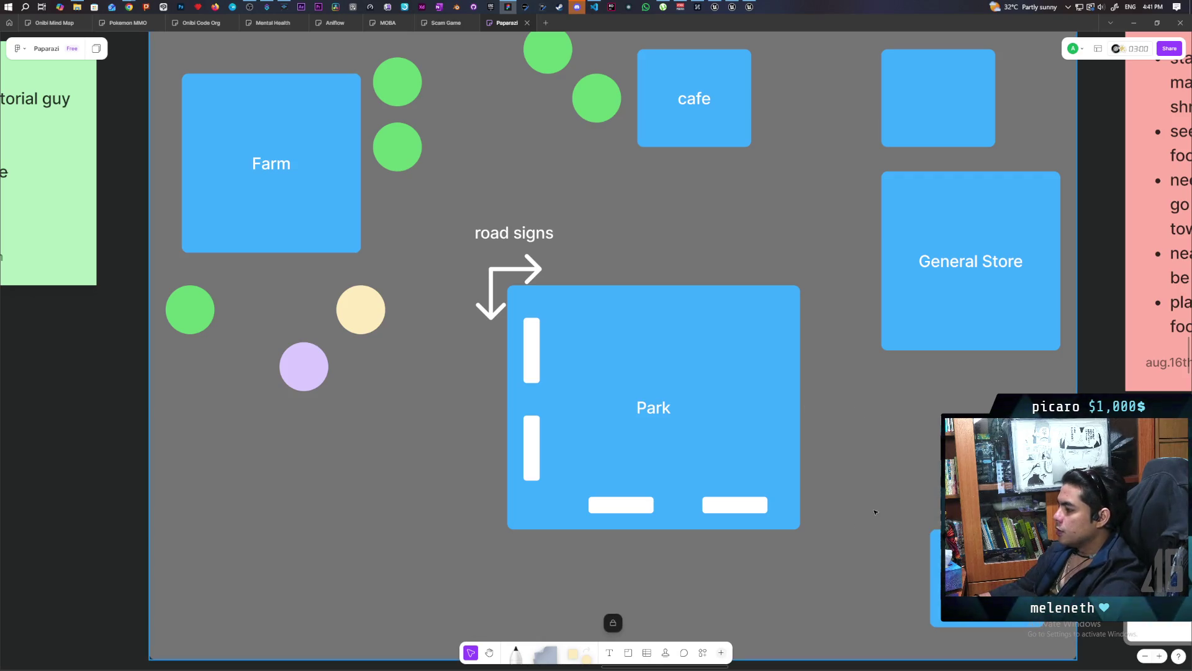
mouse_move(302, 356)
left_mouse_down()
mouse_move(415, 380)
mouse_move(911, 592)
mouse_move(891, 557)
mouse_move(905, 480)
mouse_move(888, 582)
mouse_move(874, 558)
mouse_move(871, 605)
mouse_move(870, 582)
left_mouse_up()
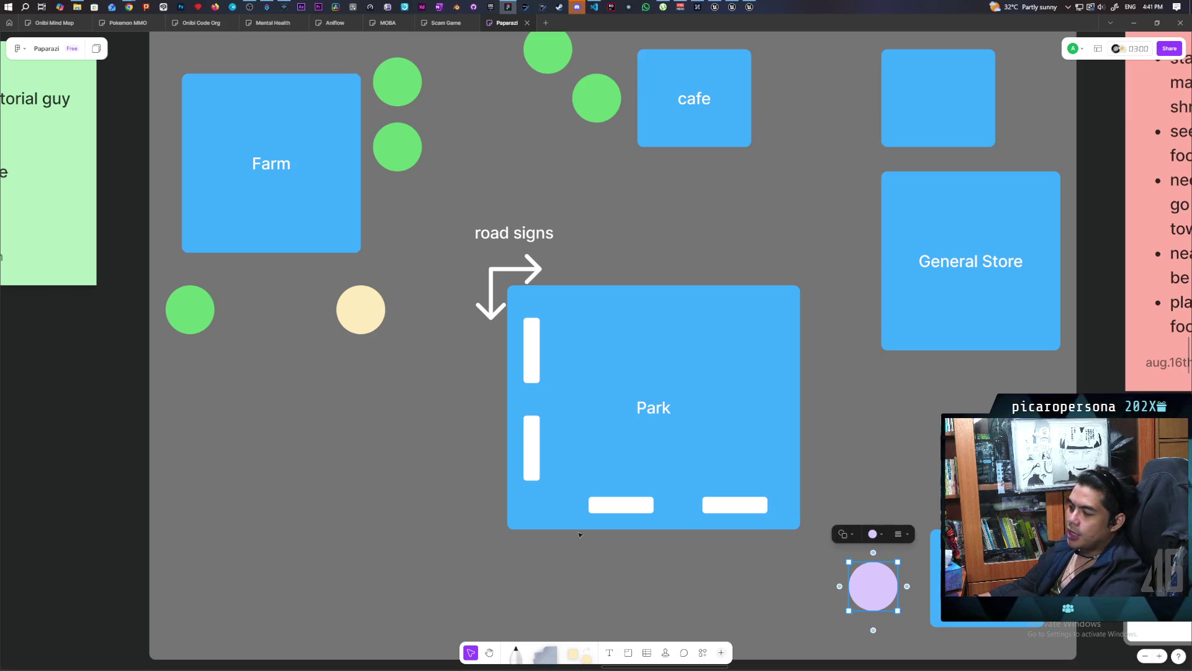
Step: Nudge the beige circle slightly up-left, closer to Farm
left_click(554, 574)
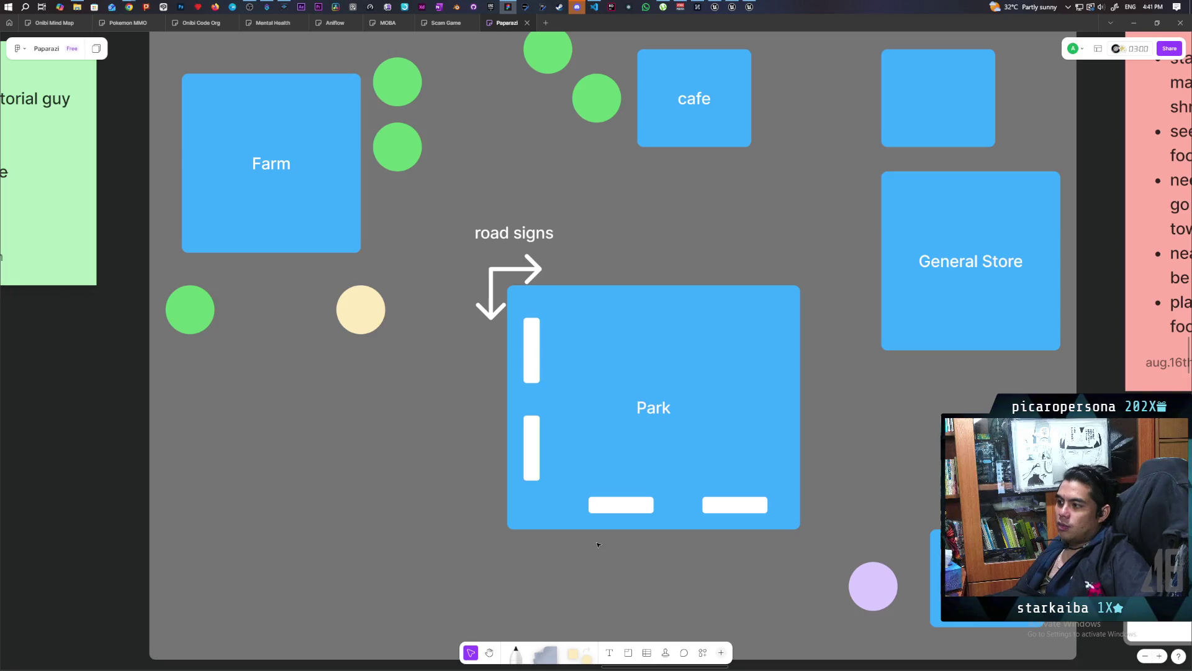
left_click(368, 310)
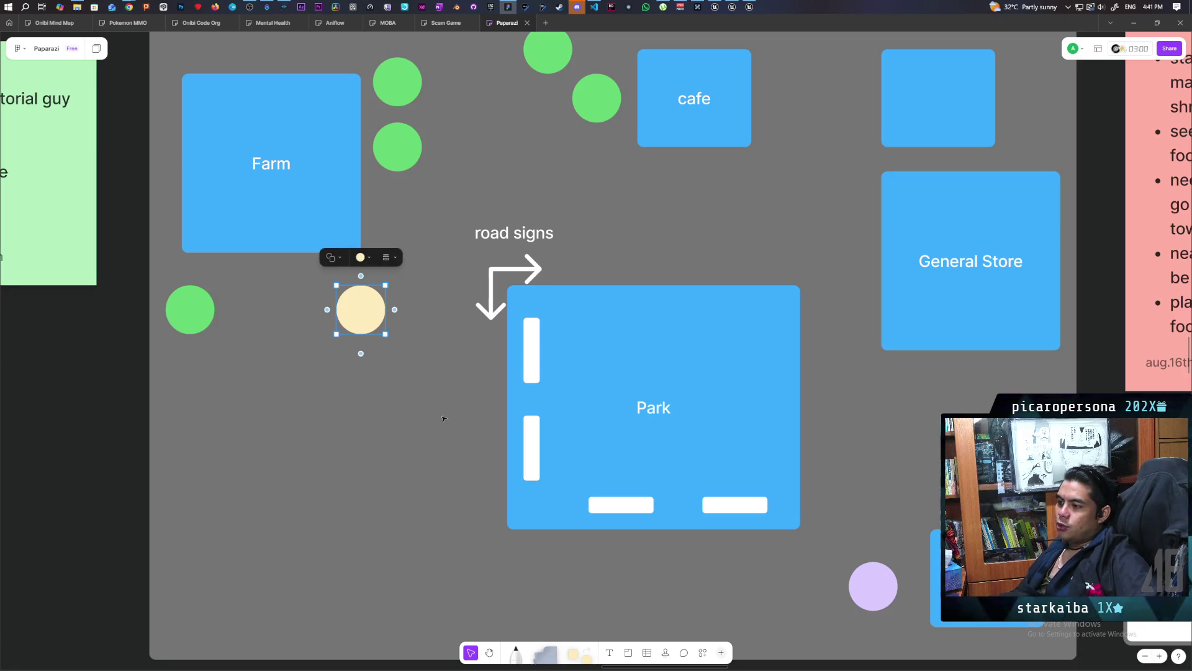
mouse_move(367, 303)
left_mouse_down()
mouse_move(391, 267)
mouse_move(336, 300)
mouse_move(336, 328)
mouse_move(336, 300)
mouse_move(367, 279)
mouse_move(343, 291)
left_mouse_up()
Step: Settle the lilac circle just left of the new bottom-right building
left_click(869, 601)
mouse_move(870, 601)
left_mouse_down()
mouse_move(870, 523)
mouse_move(886, 584)
mouse_move(885, 541)
mouse_move(870, 625)
mouse_move(888, 591)
mouse_move(853, 565)
mouse_move(887, 613)
mouse_move(872, 568)
mouse_move(892, 598)
mouse_move(892, 565)
mouse_move(895, 602)
mouse_move(900, 501)
mouse_move(983, 503)
mouse_move(933, 500)
left_mouse_up()
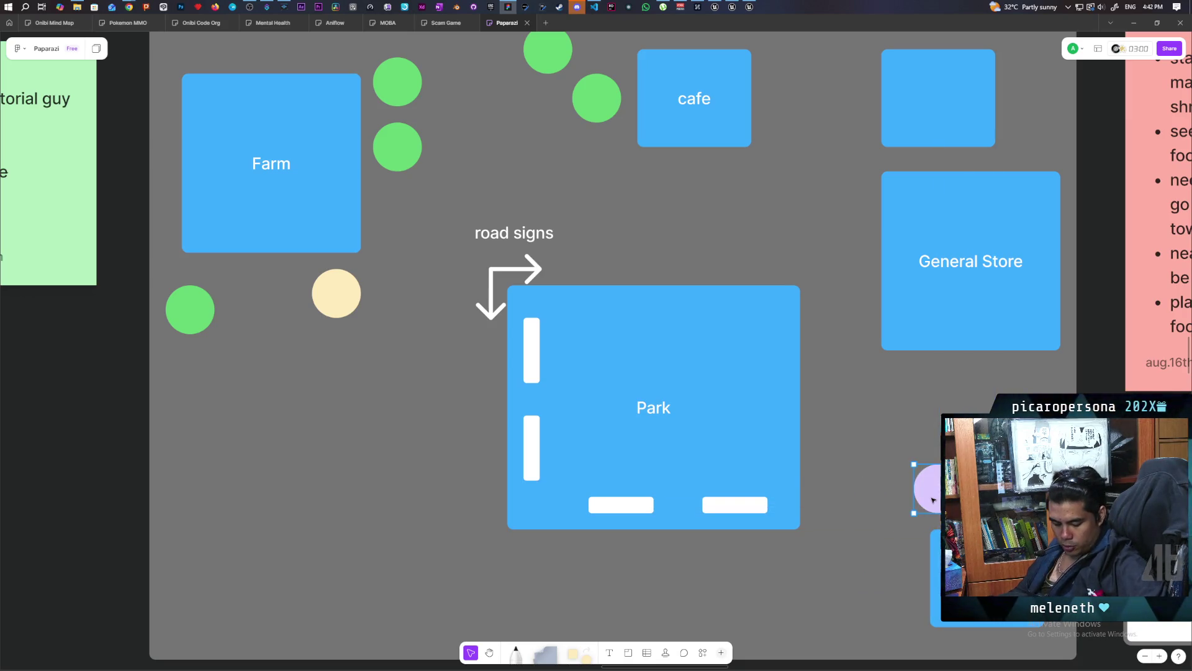
mouse_move(933, 499)
left_mouse_down()
mouse_move(892, 524)
mouse_move(892, 587)
mouse_move(907, 606)
mouse_move(906, 556)
mouse_move(920, 525)
mouse_move(994, 504)
mouse_move(897, 516)
mouse_move(907, 552)
left_mouse_up()
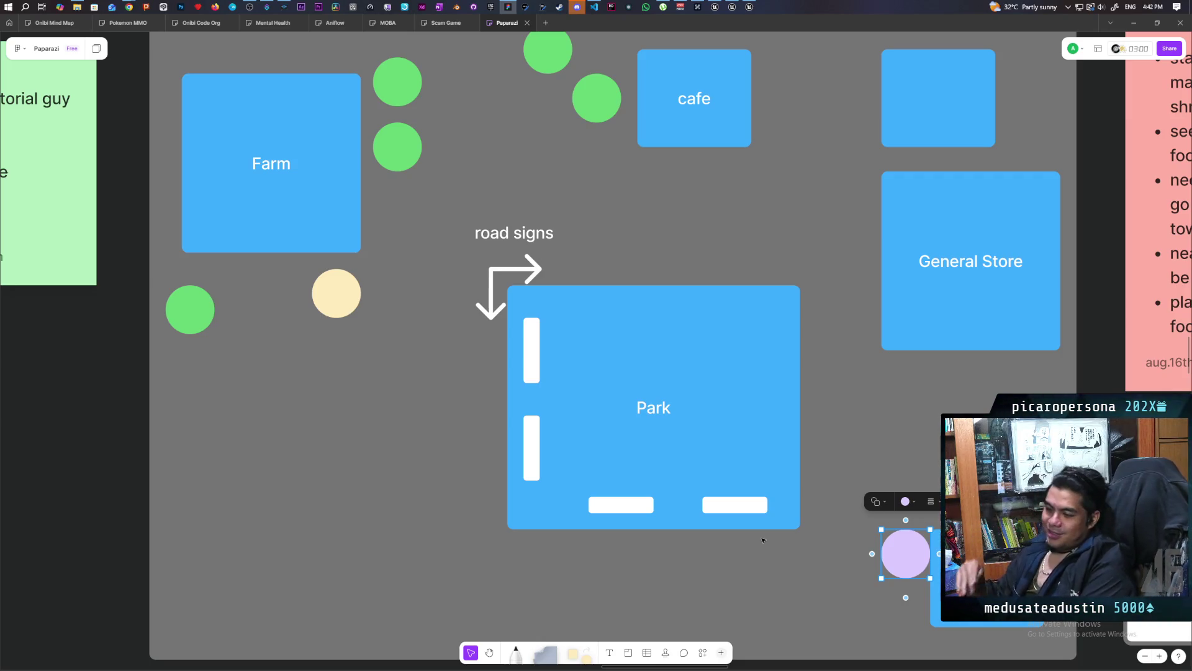
left_click(829, 399)
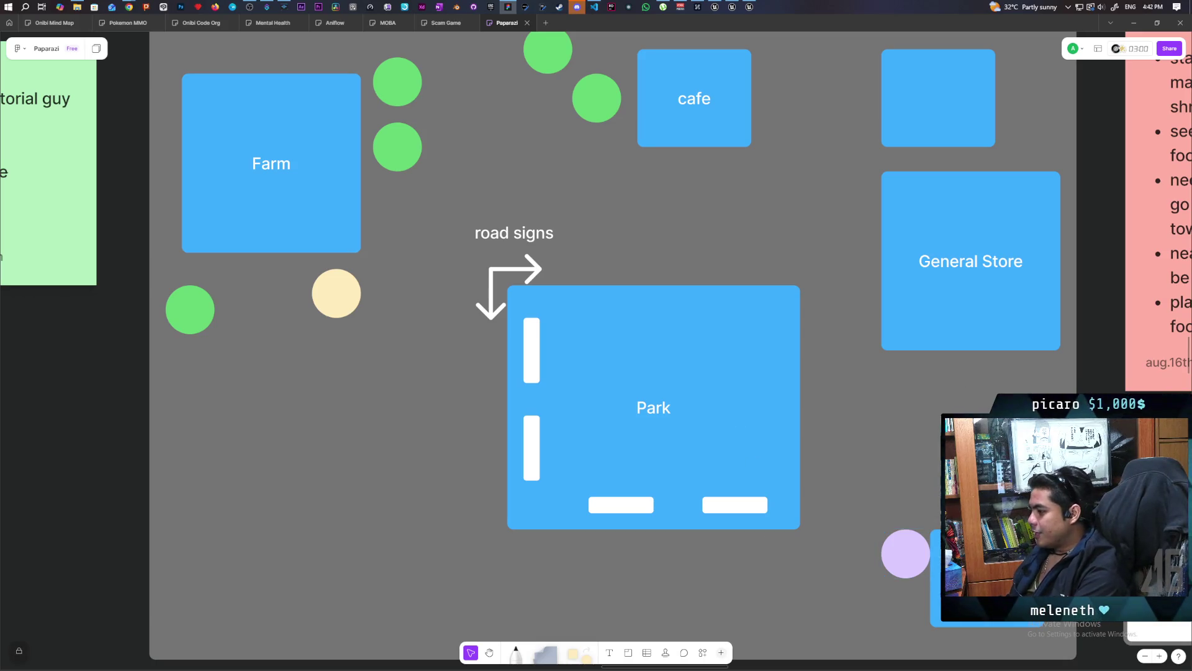
scroll(1001, 394, "down", 8)
mouse_move(1058, 385)
left_mouse_down()
mouse_move(597, 385)
mouse_move(540, 444)
left_mouse_up()
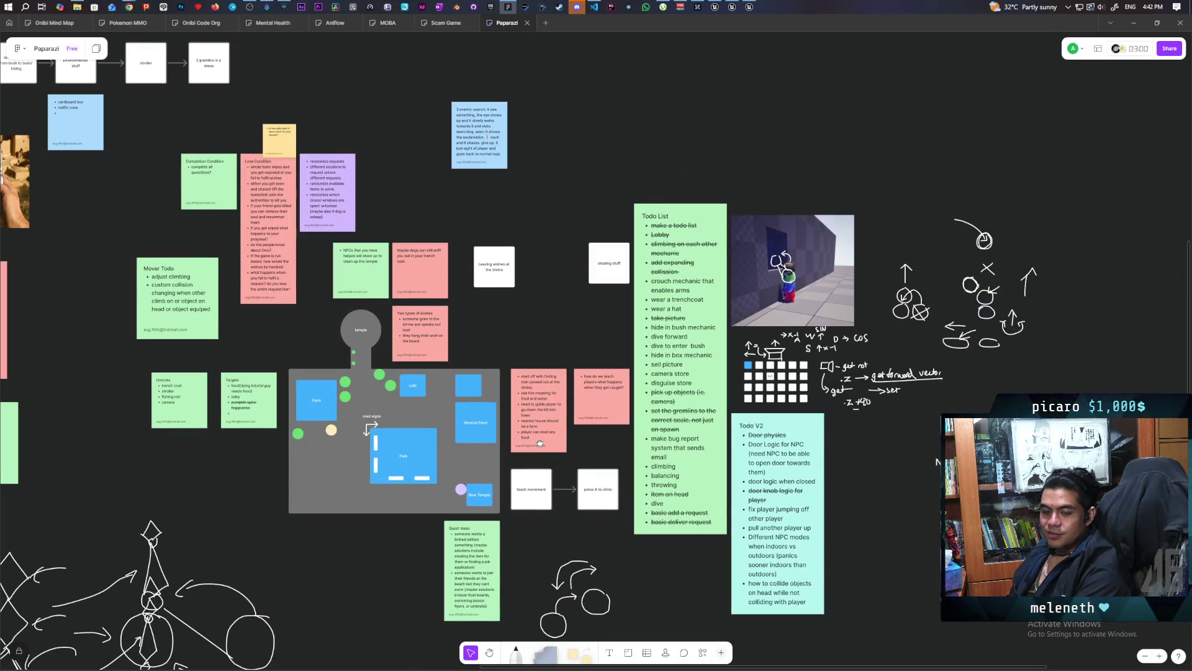
Step: Pan to the NPC AI LOGIC flowchart and zoom so Outdoors and its disguise branches fill the screen
scroll(540, 444, "right", 5)
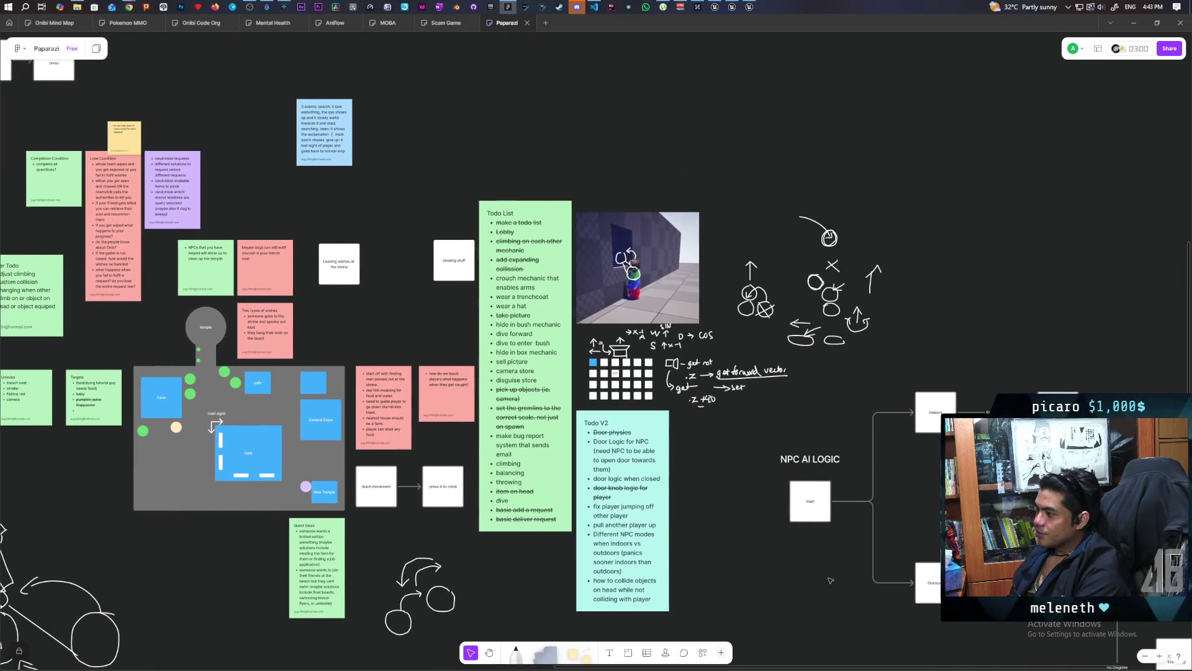
scroll(830, 580, "down", 9)
scroll(830, 580, "right", 13)
scroll(735, 377, "up", 5)
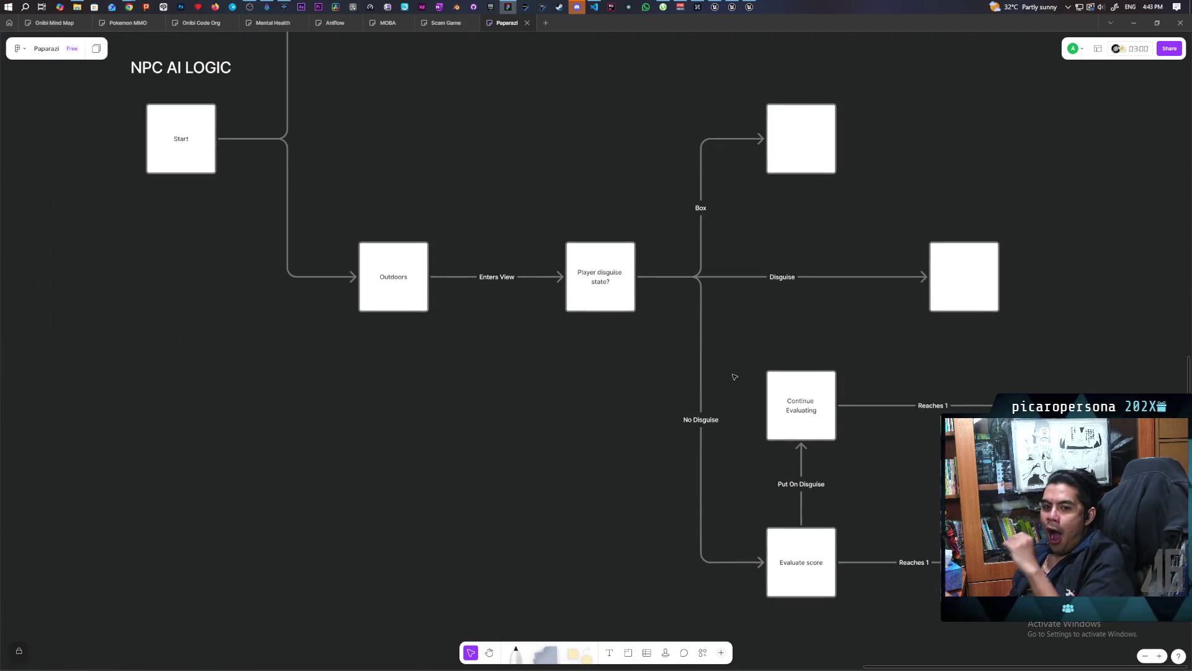
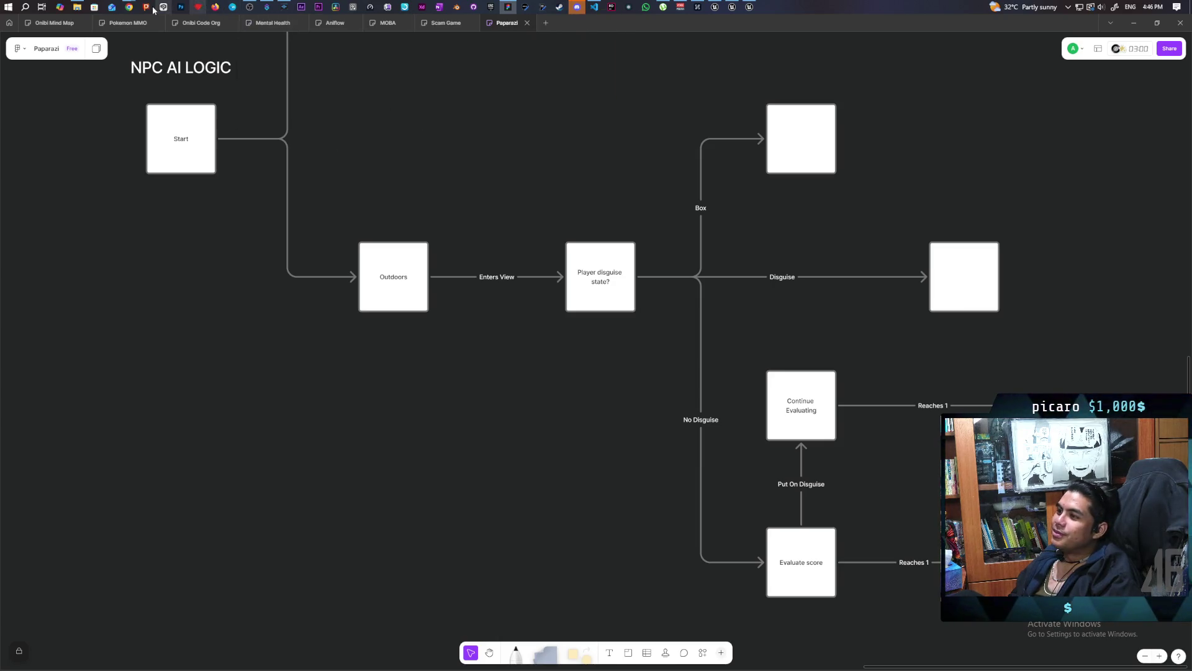
Step: Bring the YouTube browser window to the front from the taskbar's Chrome previews
mouse_move(126, 5)
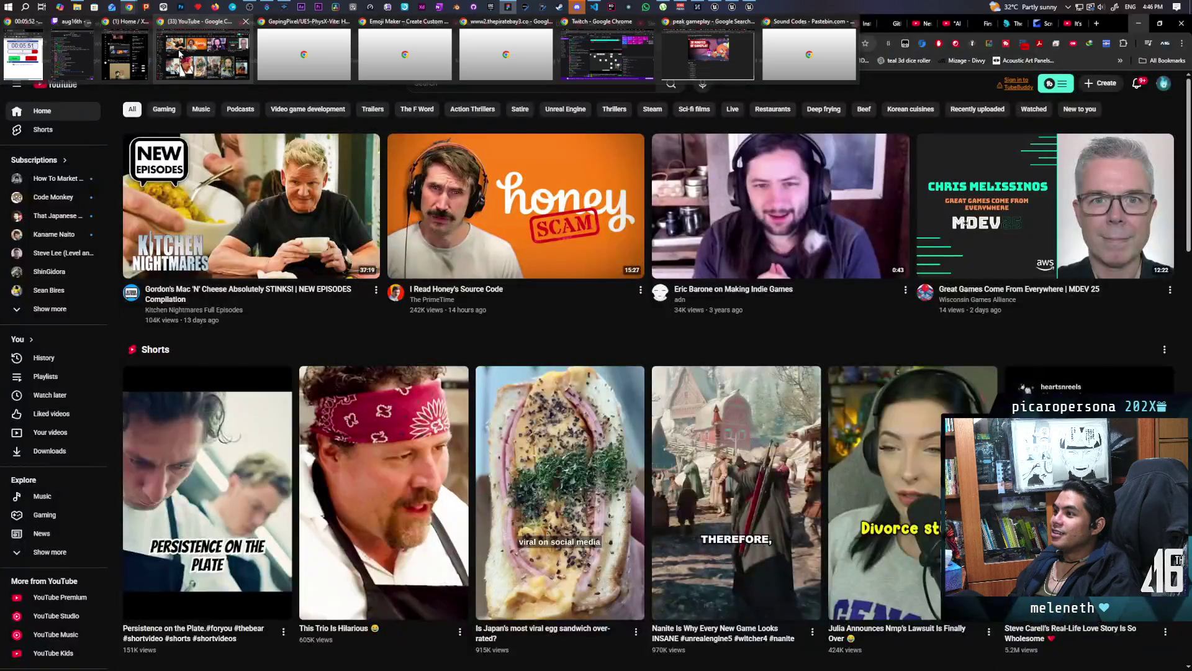
left_click(180, 54)
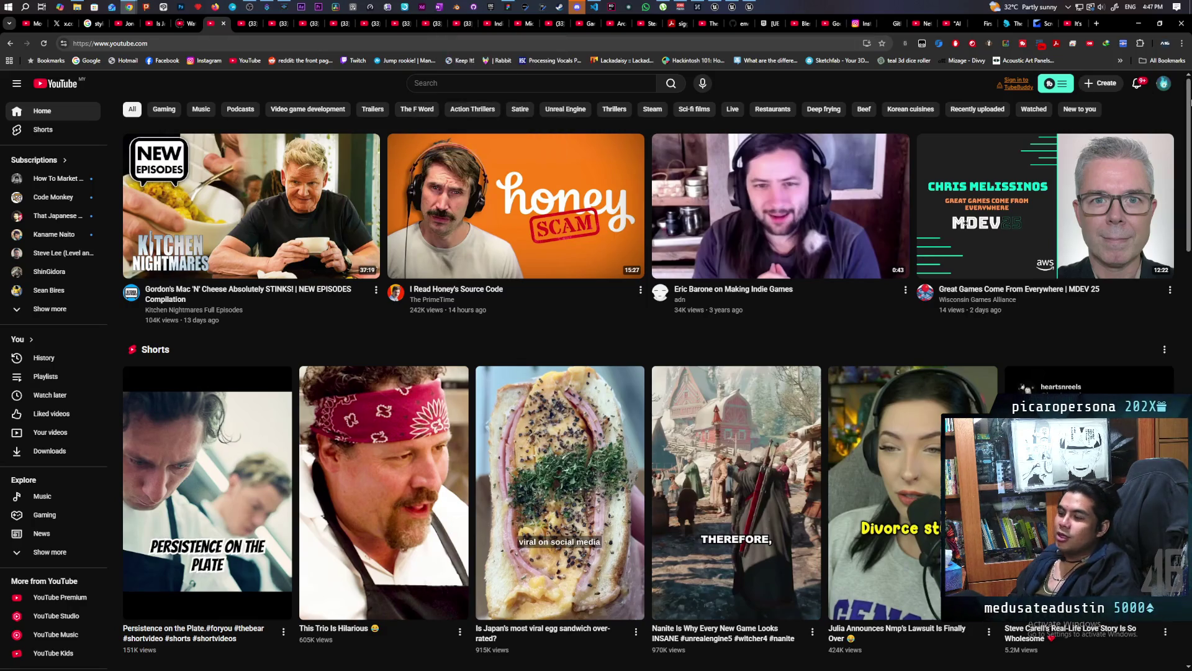
Step: Minimize Chrome to return to the NPC AI LOGIC flowchart board
left_click(1138, 23)
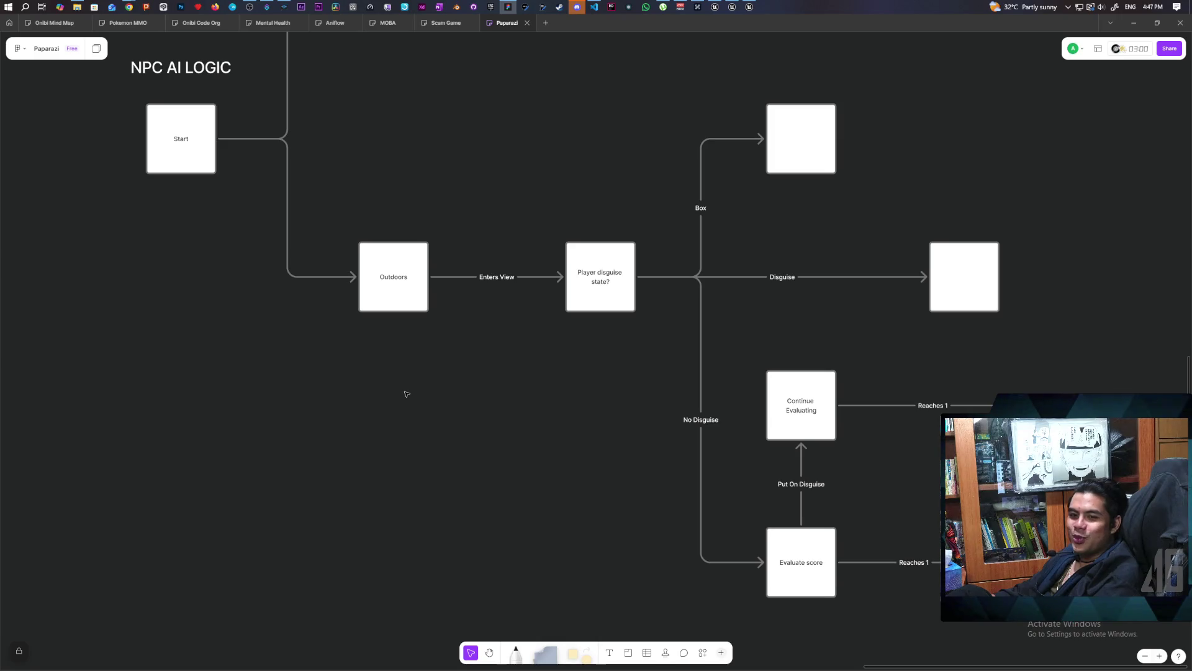
Step: Pan down to where Evaluate score reaches 1 and select the Alerted box
scroll(468, 460, "right", 2)
mouse_move(439, 462)
left_mouse_down()
mouse_move(423, 453)
mouse_move(432, 470)
left_mouse_up()
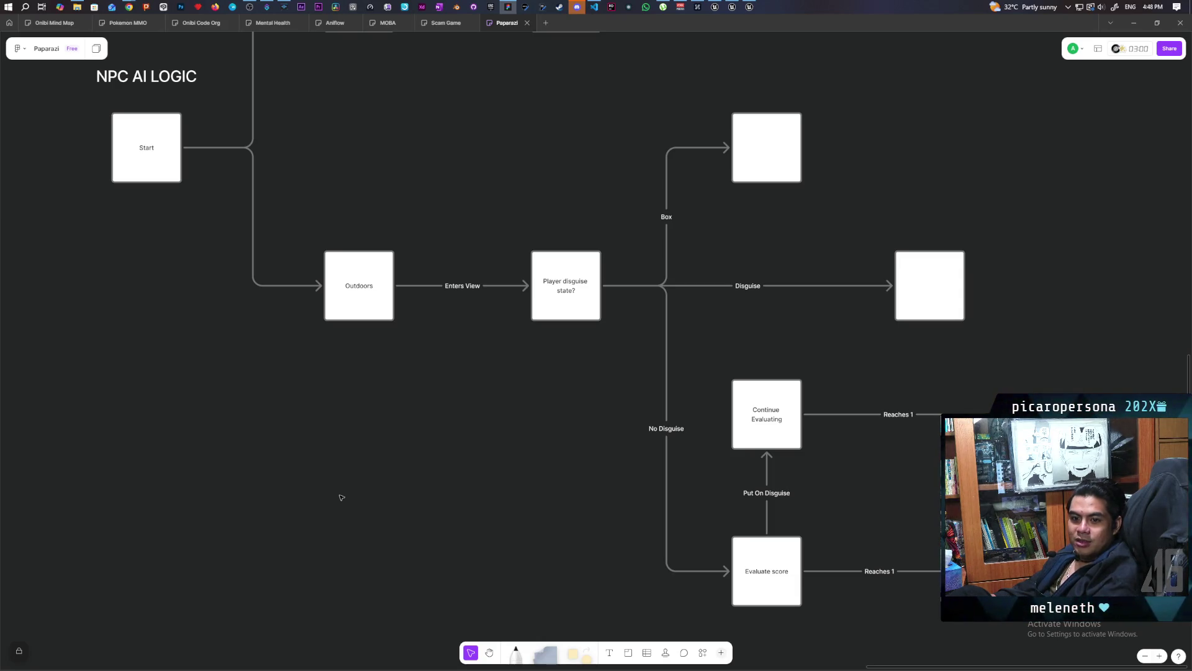
mouse_move(347, 524)
left_mouse_down()
mouse_move(375, 487)
mouse_move(418, 463)
mouse_move(408, 536)
mouse_move(397, 482)
mouse_move(242, 396)
left_mouse_up()
left_click(795, 410)
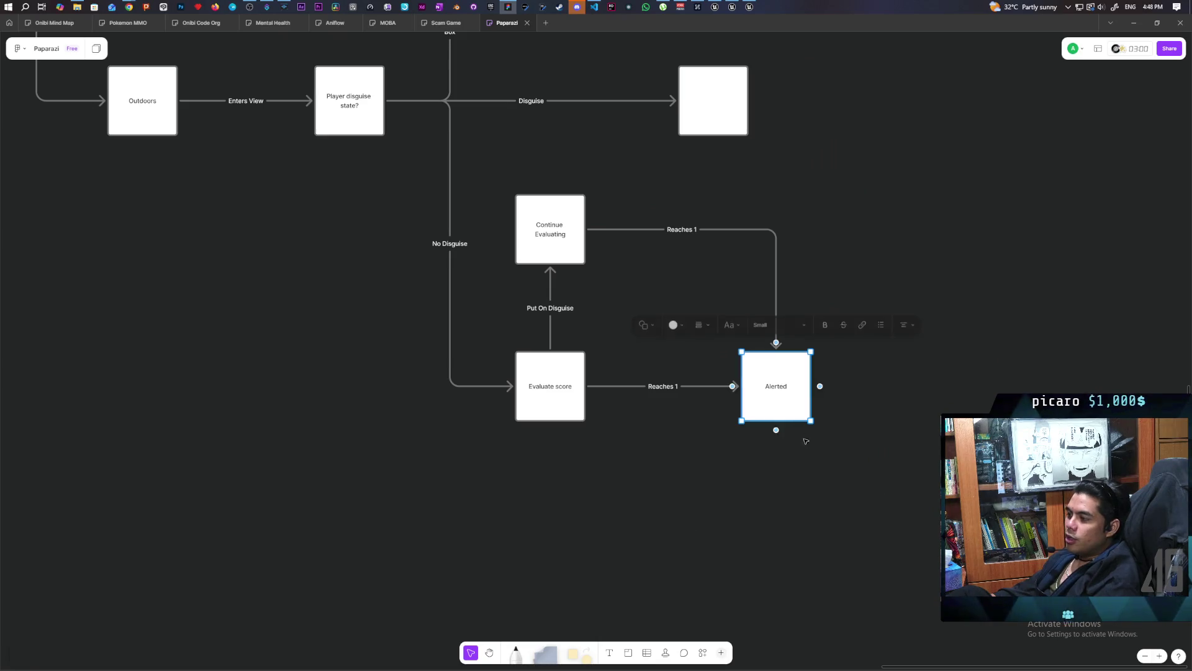
scroll(592, 513, "up", 1)
scroll(592, 513, "up", 1)
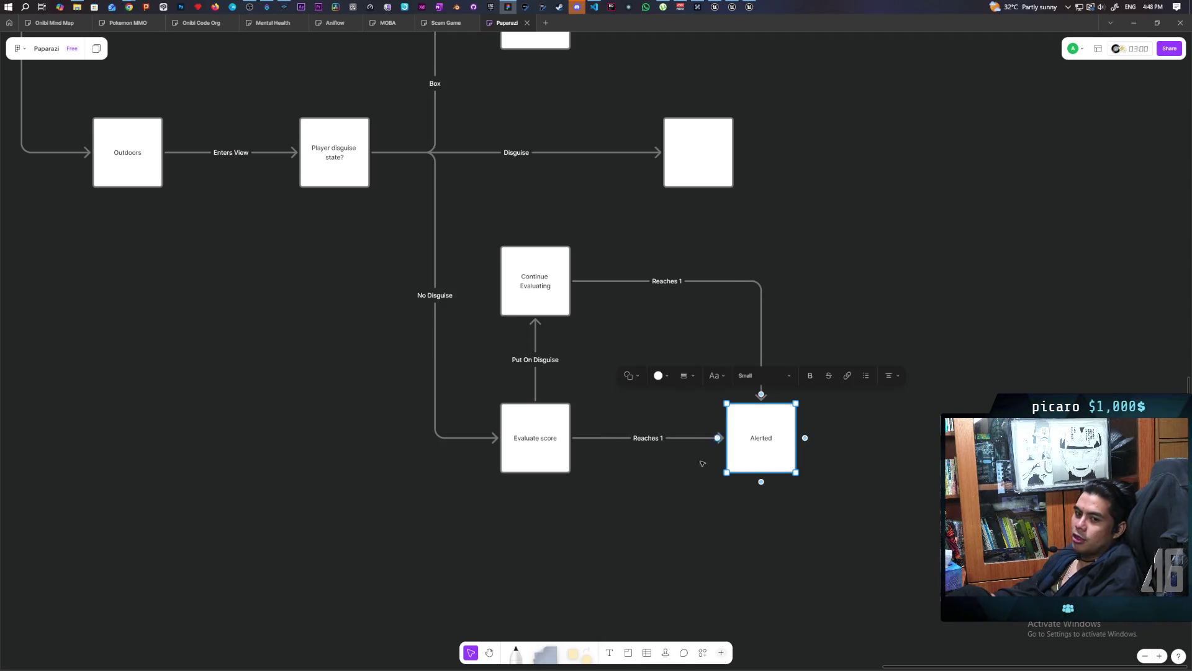
left_click(757, 543)
mouse_move(885, 551)
left_mouse_down()
mouse_move(568, 399)
mouse_move(746, 429)
left_mouse_up()
mouse_move(888, 422)
left_mouse_down()
mouse_move(758, 545)
mouse_move(754, 565)
mouse_move(755, 549)
left_mouse_up()
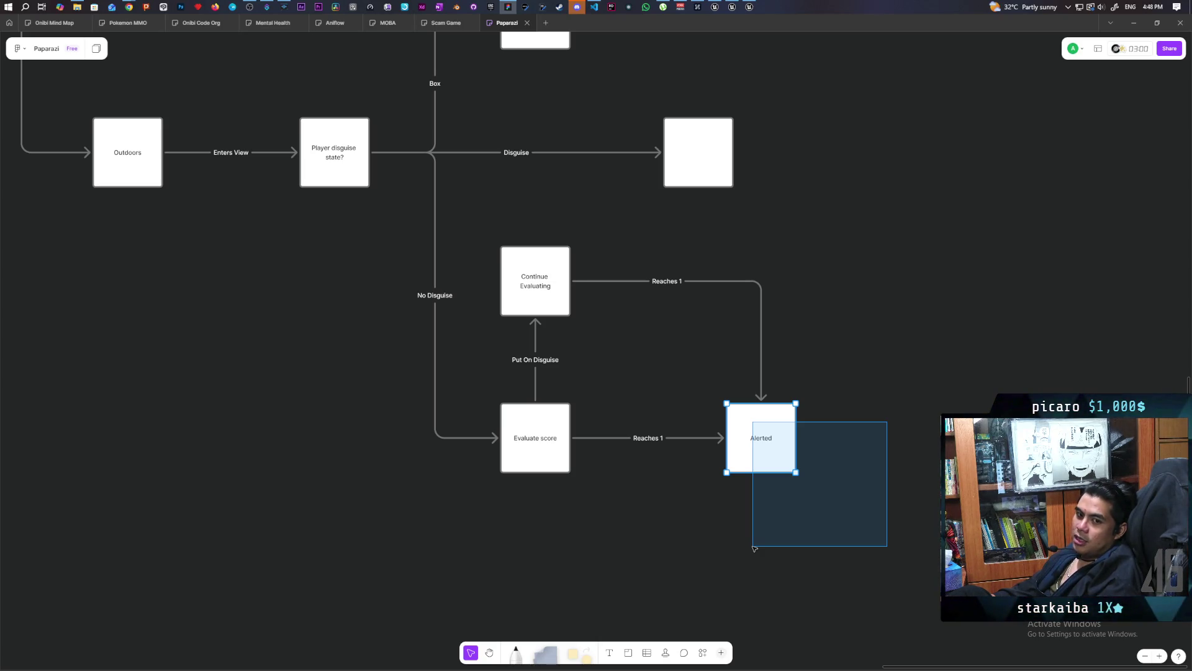
left_click_drag(755, 548, 756, 548)
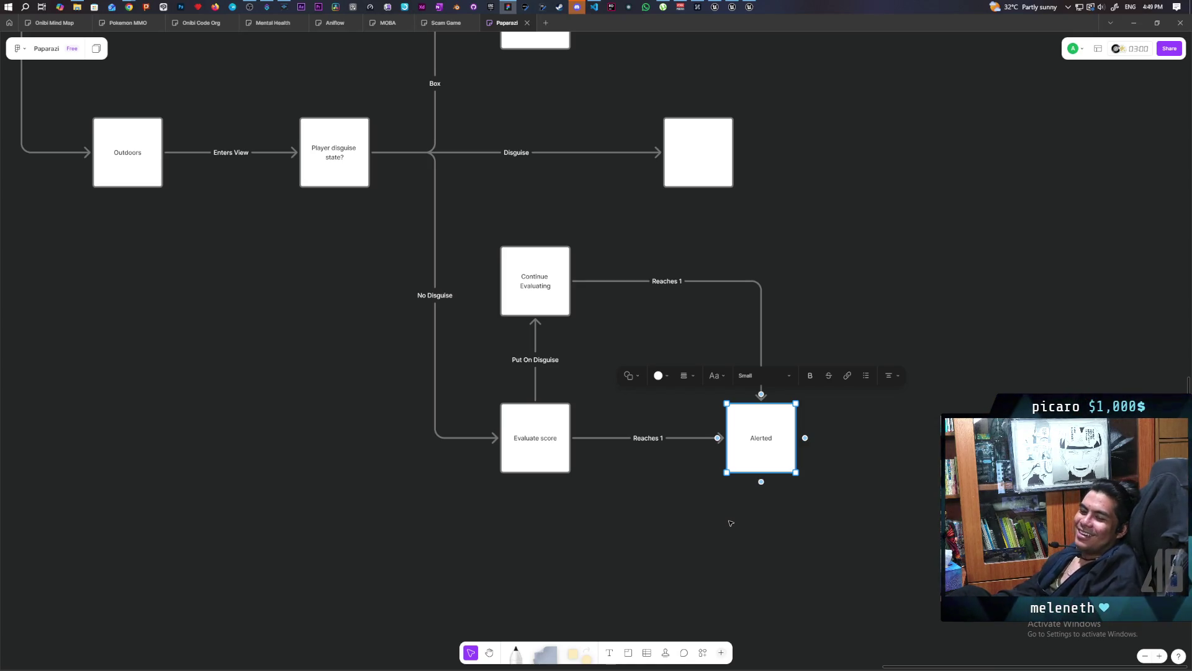
scroll(629, 500, "left", 10)
scroll(629, 500, "down", 2)
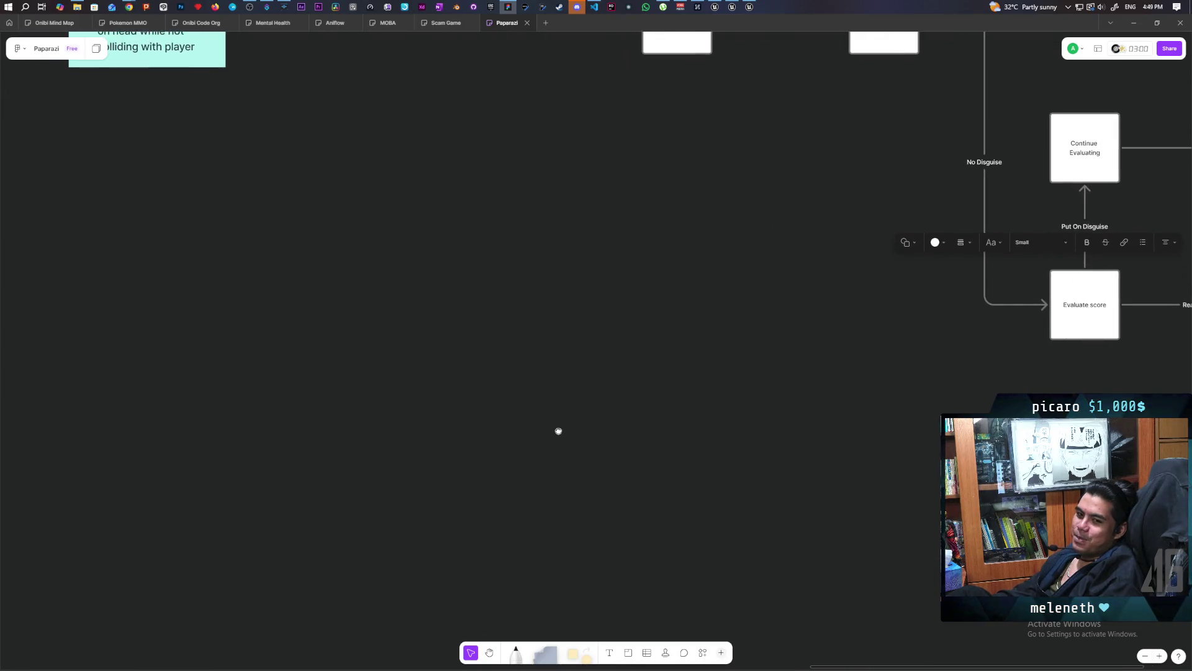
Step: Scroll left and up to the town map with Farm, cafe, General Store, Park and New Temple
scroll(489, 411, "left", 10)
scroll(615, 354, "up", 2)
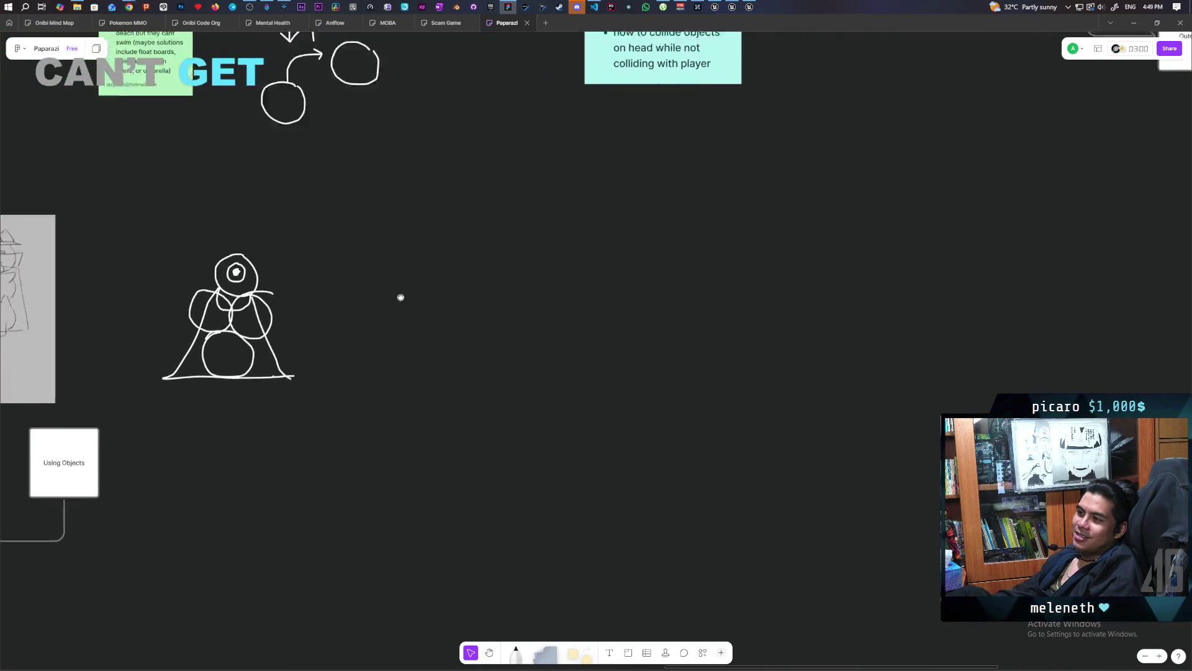
scroll(378, 389, "left", 5)
scroll(377, 389, "up", 8)
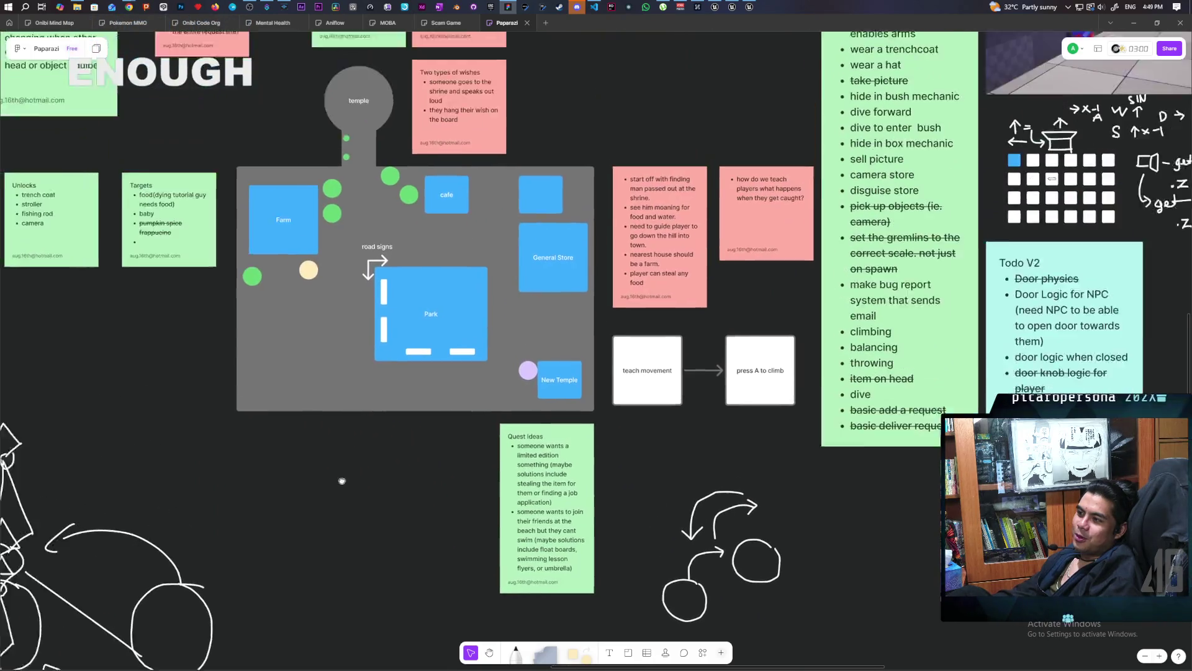
scroll(347, 470, "up", 1)
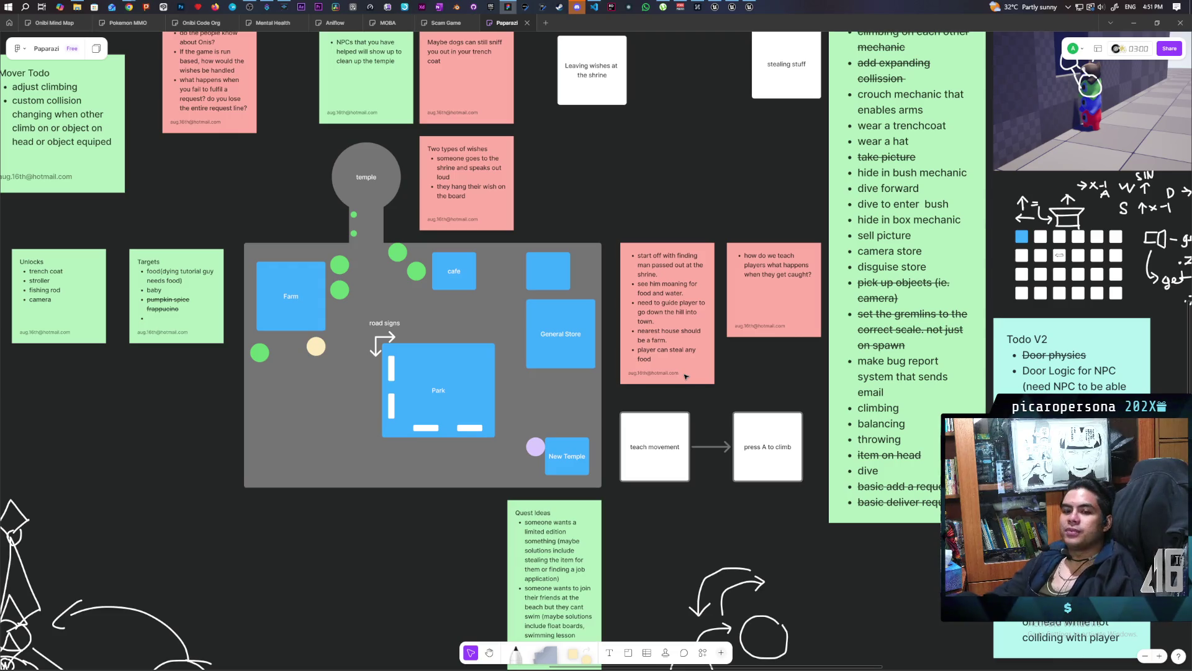
scroll(683, 370, "left", 5)
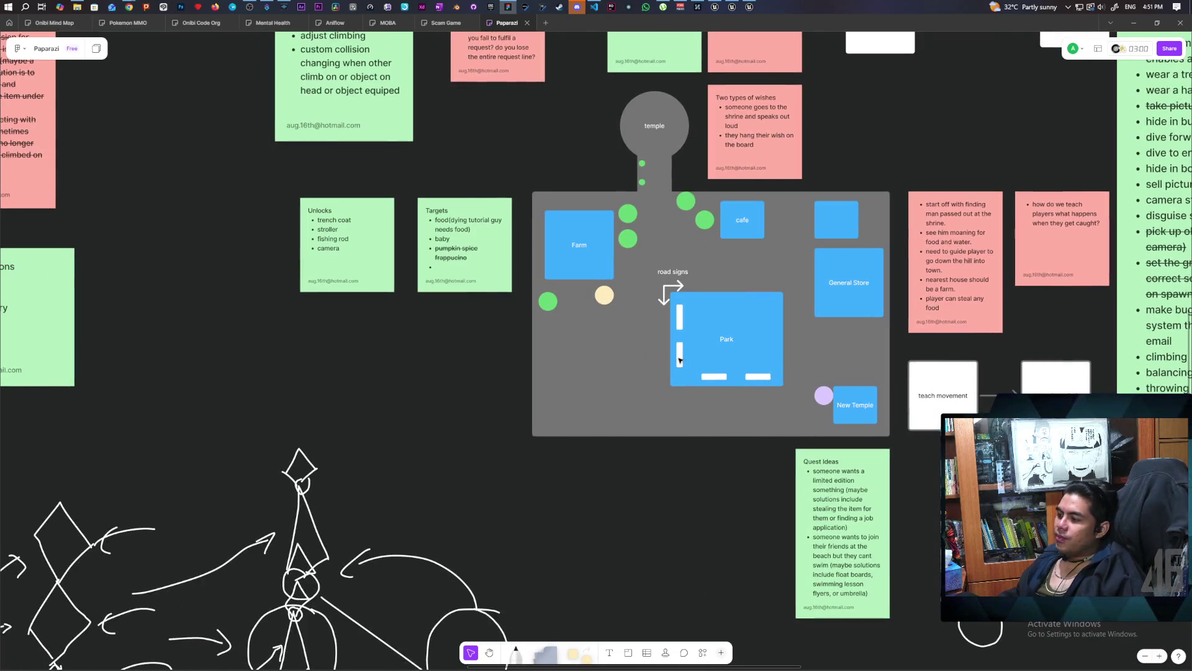
scroll(680, 360, "up", 5)
scroll(776, 472, "right", 3)
left_click(823, 511)
left_click(768, 493)
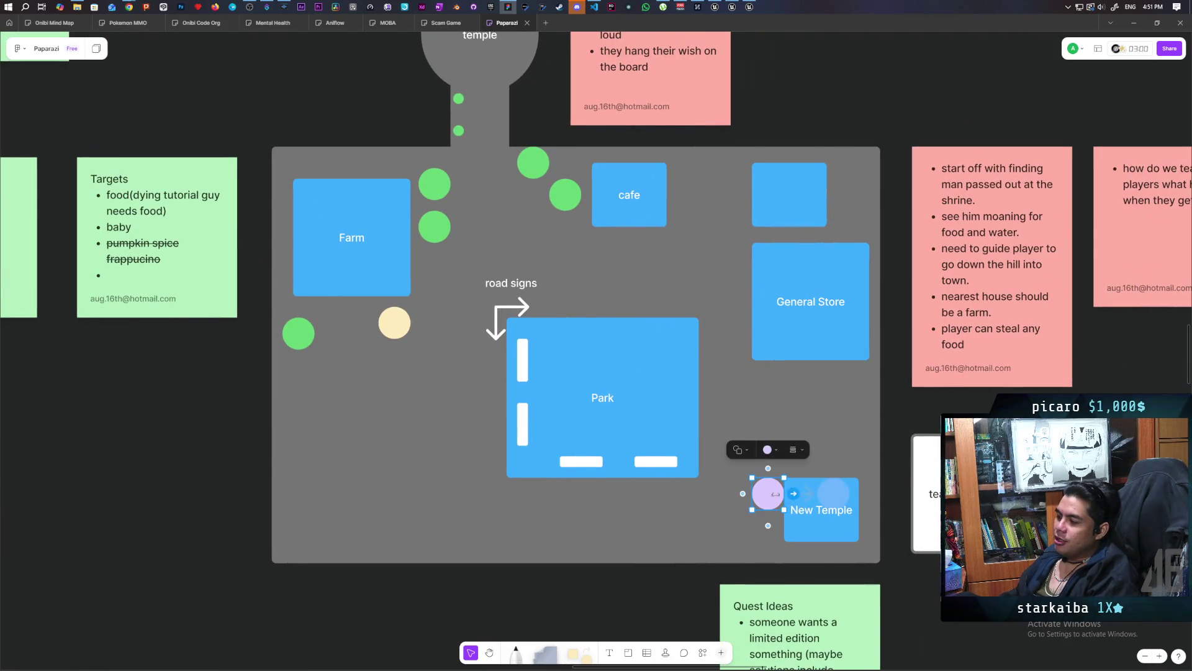
mouse_move(770, 493)
left_mouse_down()
mouse_move(694, 248)
mouse_move(480, 248)
mouse_move(434, 418)
mouse_move(615, 545)
mouse_move(753, 417)
mouse_move(672, 299)
mouse_move(438, 281)
mouse_move(416, 482)
mouse_move(682, 506)
mouse_move(746, 378)
mouse_move(587, 245)
mouse_move(417, 389)
mouse_move(549, 515)
mouse_move(719, 531)
mouse_move(750, 519)
mouse_move(719, 503)
mouse_move(757, 526)
left_mouse_up()
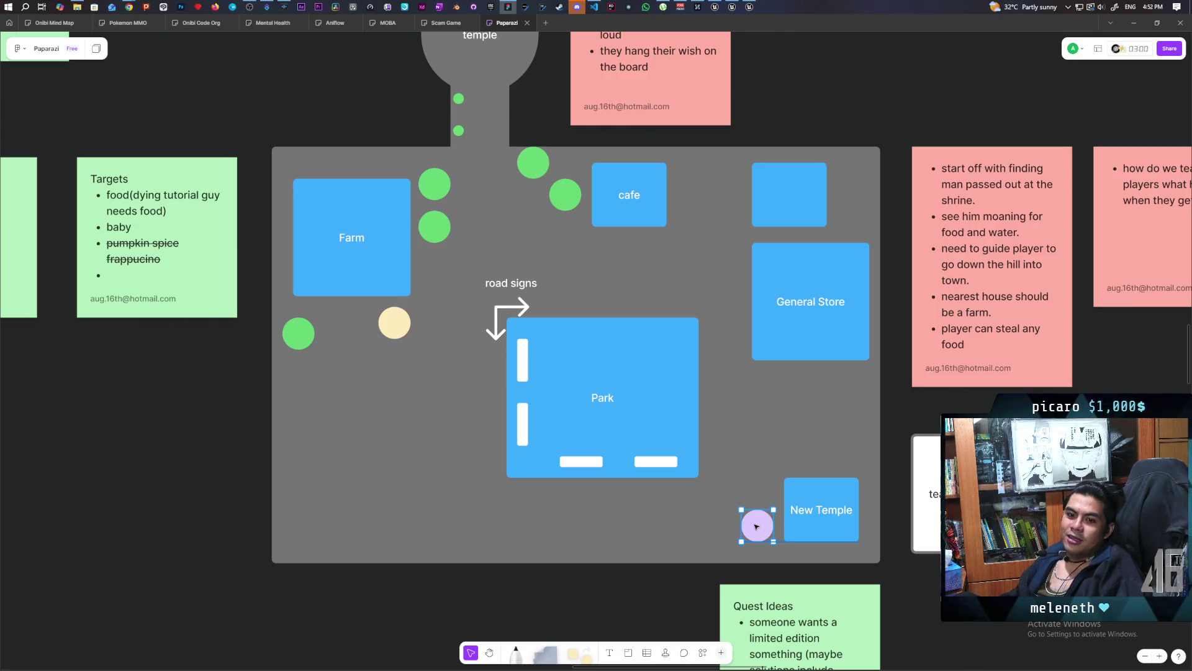
left_click_drag(757, 527, 753, 522)
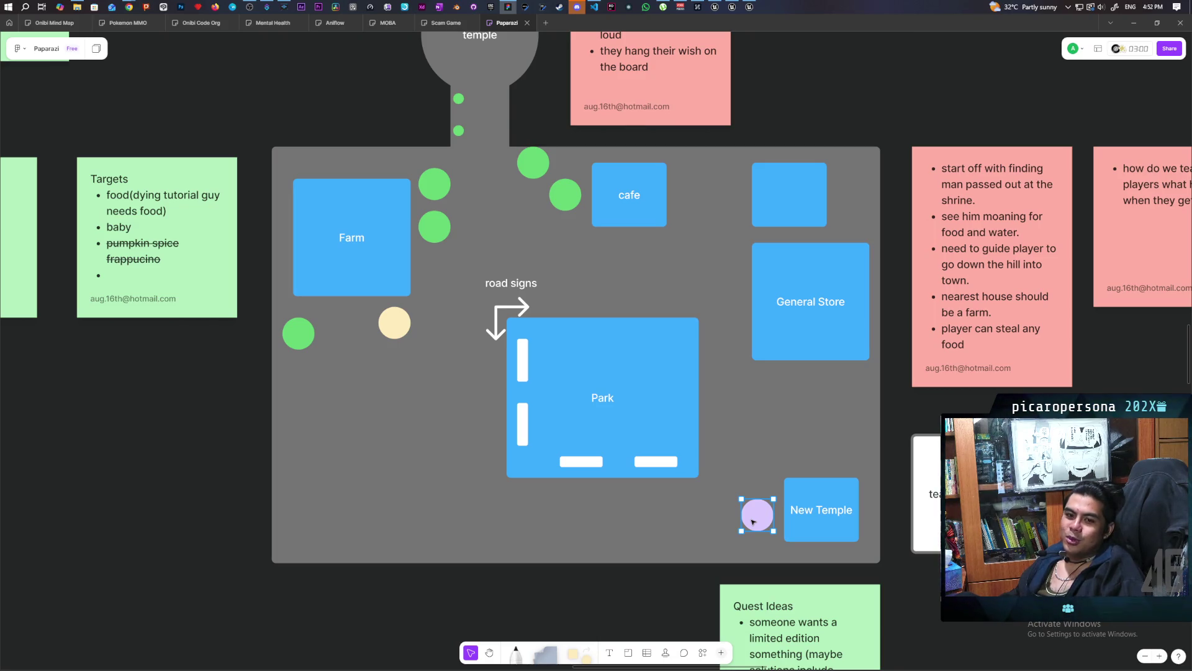
mouse_move(755, 516)
left_mouse_down()
mouse_move(722, 510)
mouse_move(724, 281)
mouse_move(637, 266)
mouse_move(463, 279)
mouse_move(428, 394)
mouse_move(444, 481)
mouse_move(518, 543)
mouse_move(715, 533)
mouse_move(449, 517)
mouse_move(364, 384)
mouse_move(312, 478)
mouse_move(612, 530)
mouse_move(419, 424)
mouse_move(461, 514)
mouse_move(760, 509)
mouse_move(687, 297)
mouse_move(423, 336)
mouse_move(402, 497)
mouse_move(689, 538)
mouse_move(732, 514)
left_mouse_up()
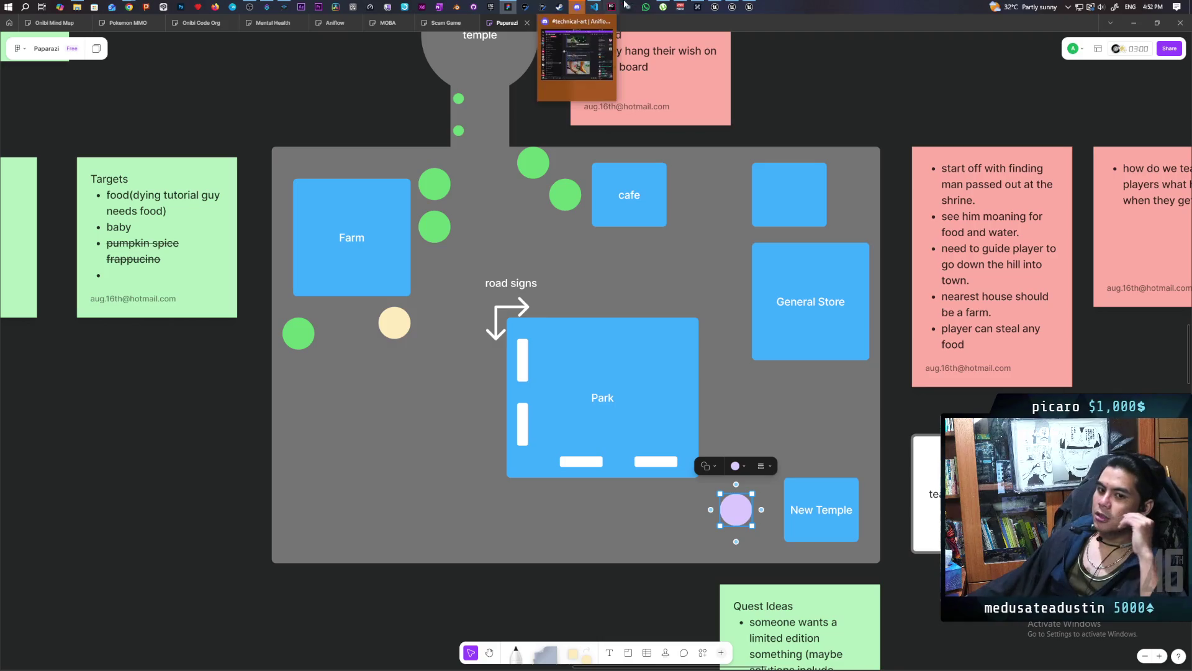
mouse_move(691, 4)
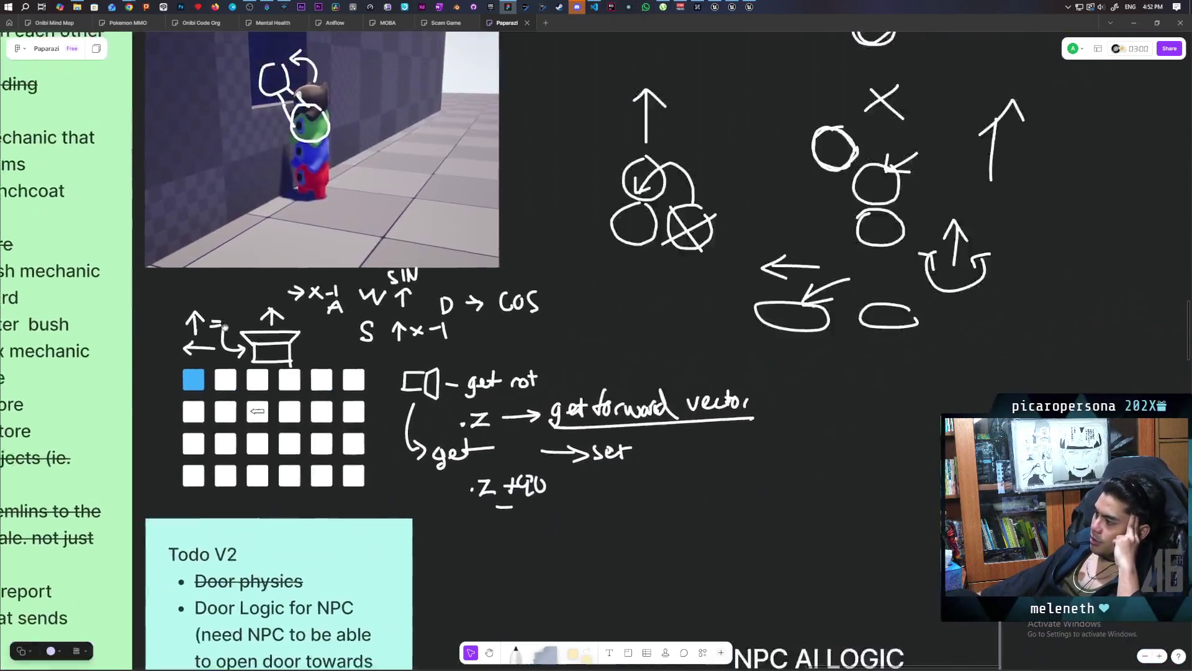
scroll(422, 199, "down", 5)
Step: Scroll through the flowchart to show 'Player disguise state?' and its Box, Disguise, No Disguise branches
scroll(533, 311, "down", 5)
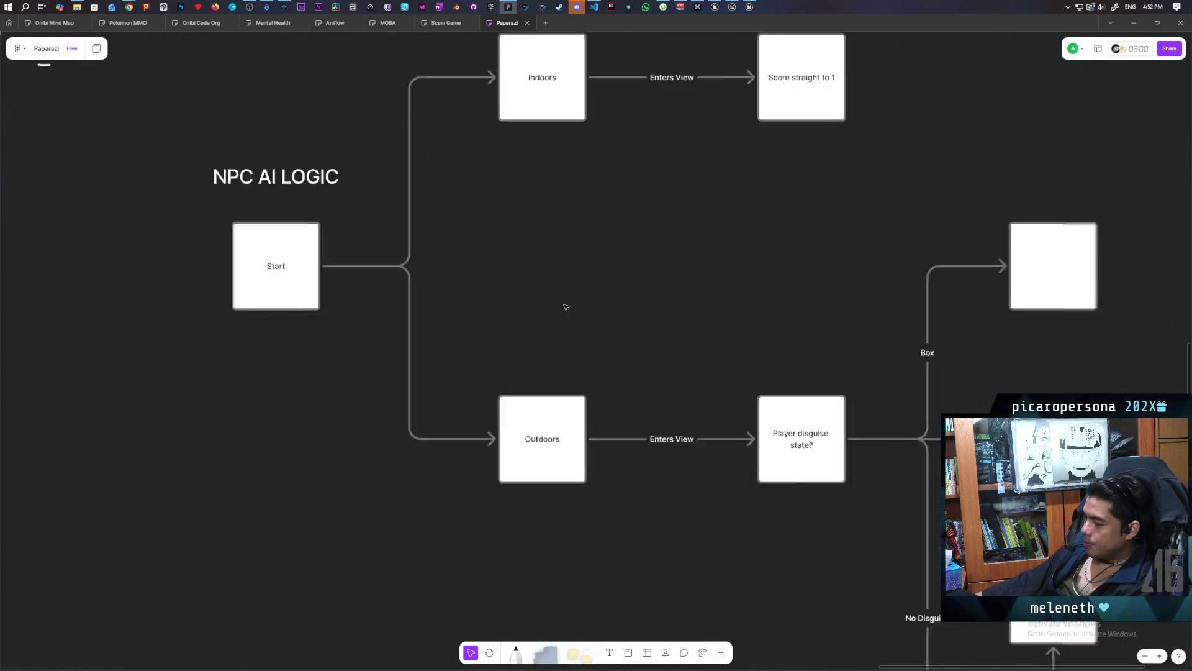
scroll(495, 274, "down", 3)
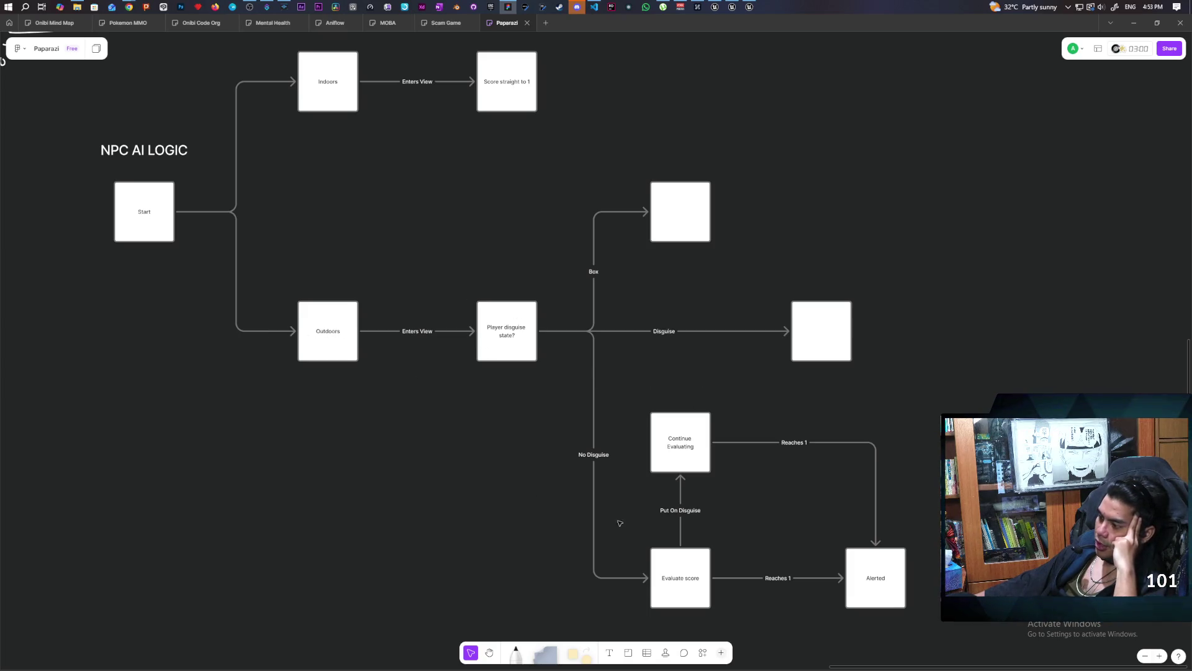
scroll(608, 472, "down", 2)
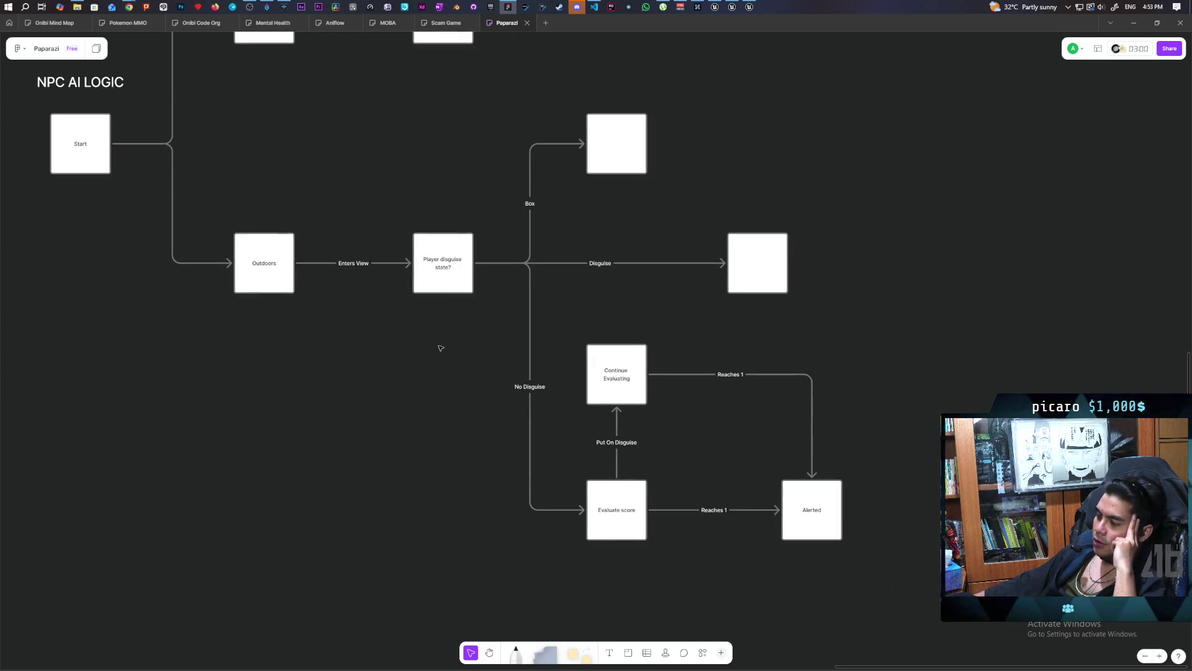
scroll(418, 349, "up", 1)
scroll(413, 346, "up", 3)
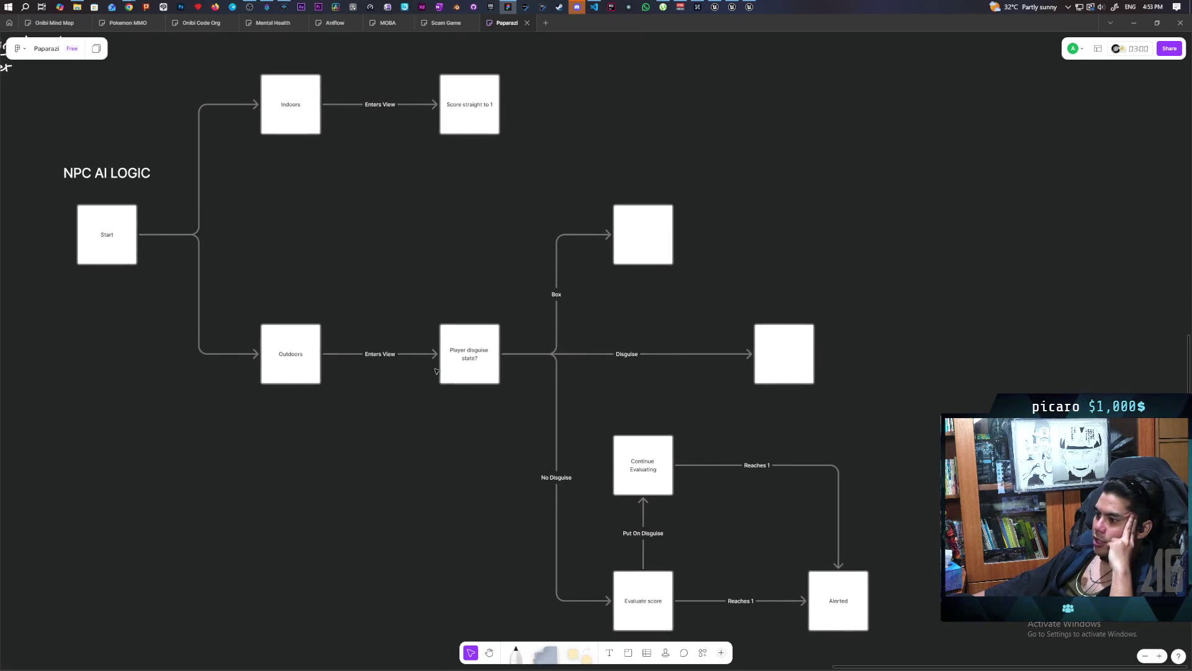
left_click(471, 133)
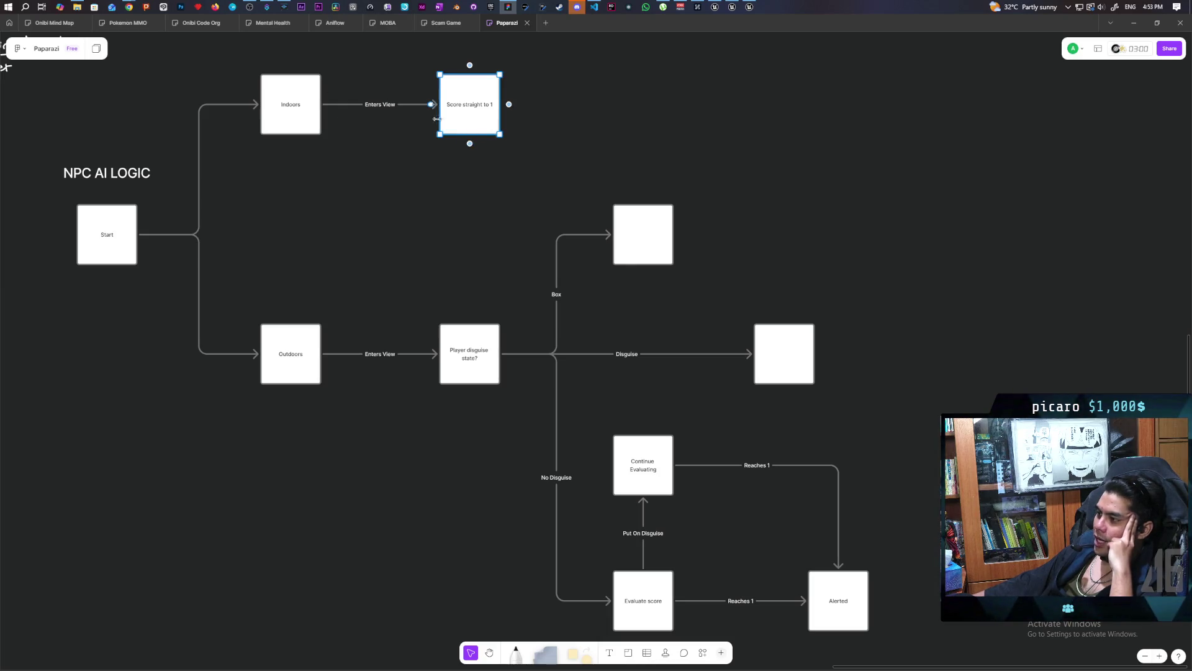
left_click(514, 109)
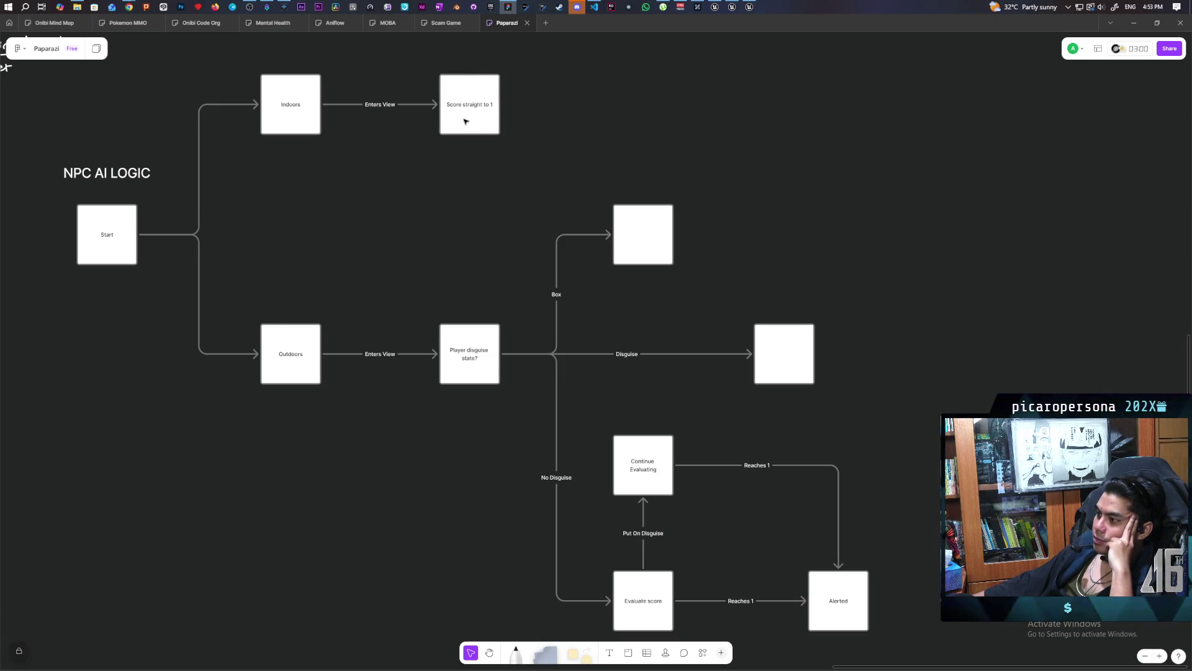
left_click(286, 115)
left_click(471, 115)
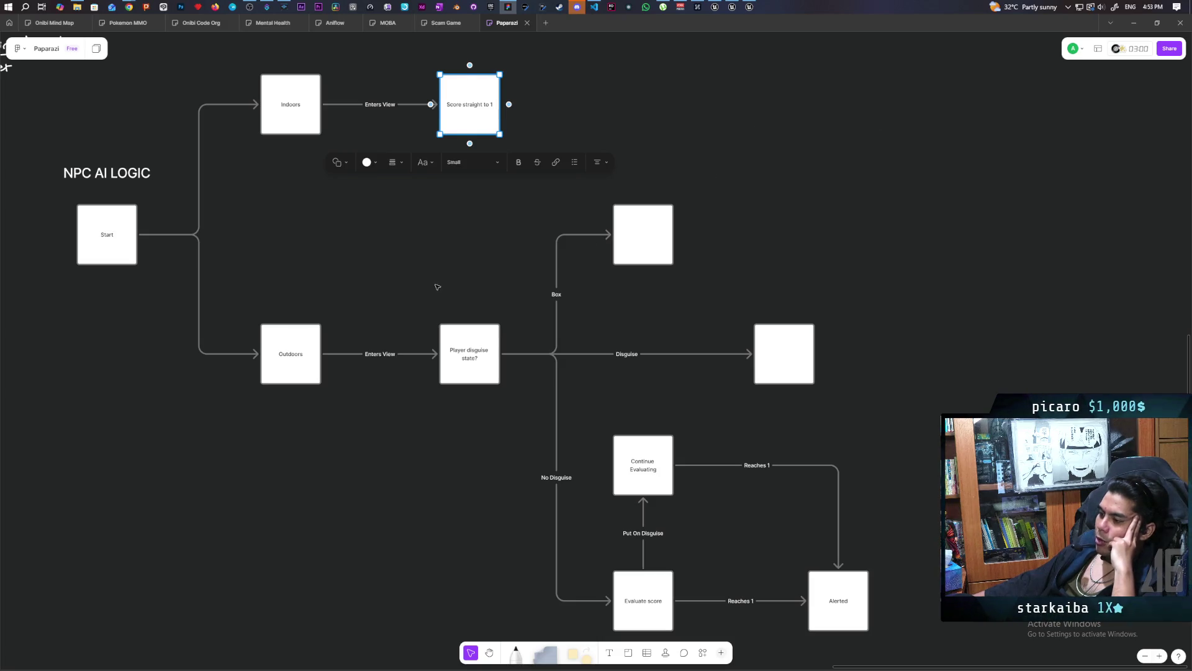
scroll(437, 285, "down", 1)
scroll(218, 372, "right", 2)
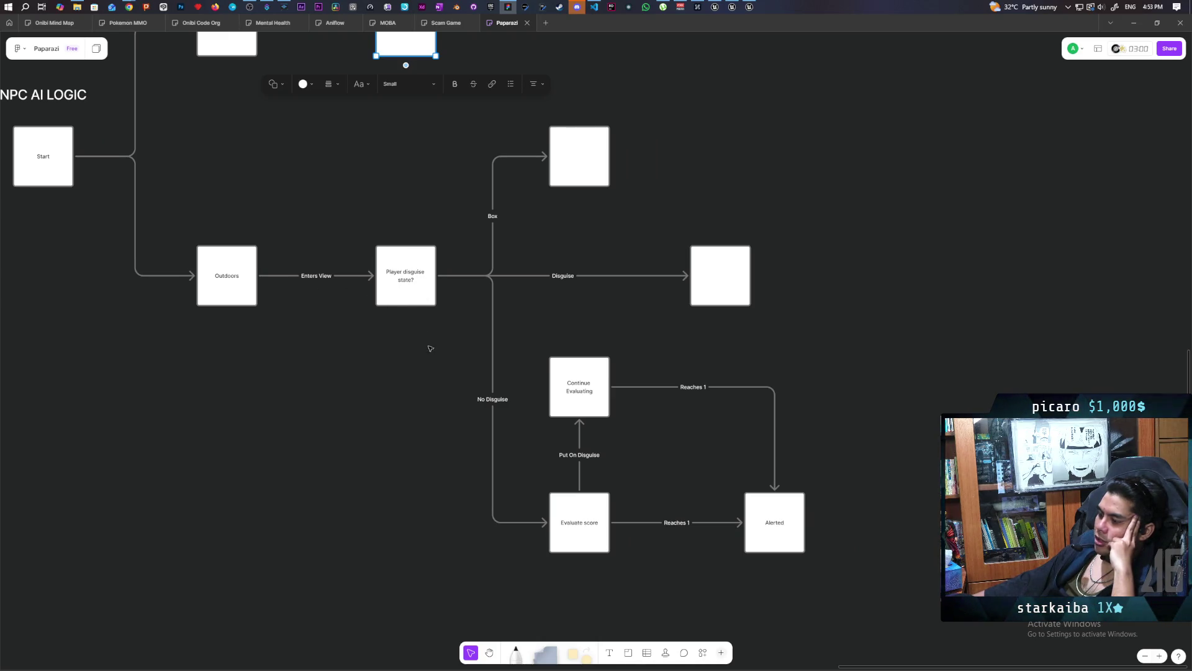
scroll(386, 333, "right", 2)
scroll(298, 330, "up", 3)
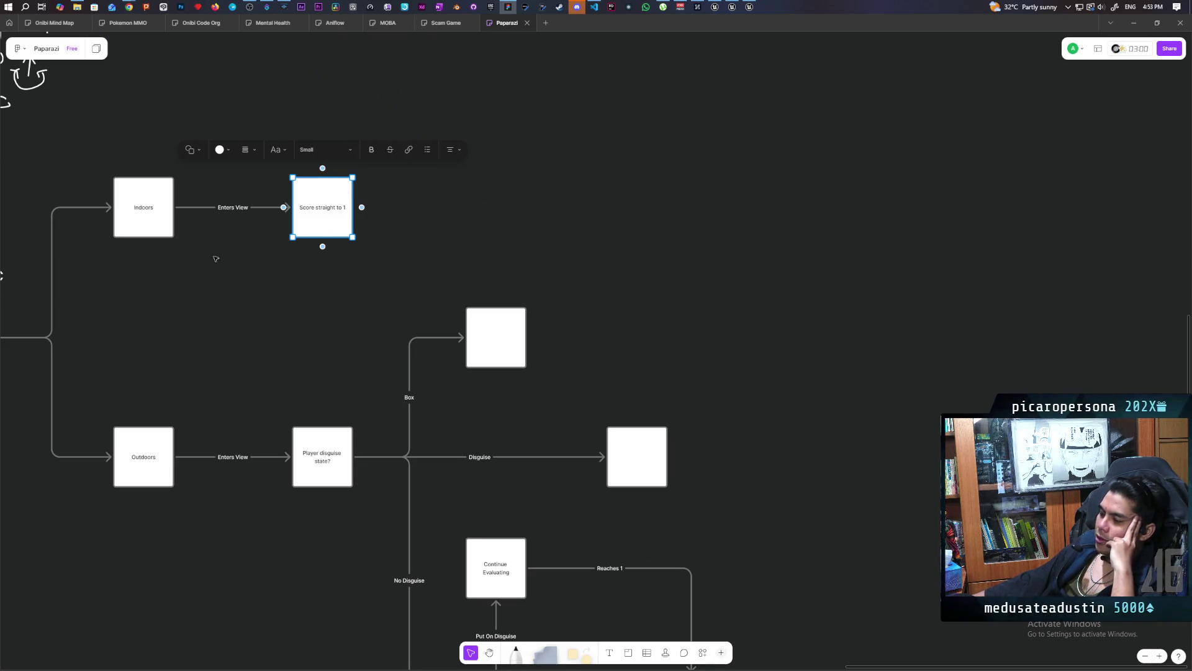
scroll(257, 281, "down", 3)
scroll(256, 281, "right", 1)
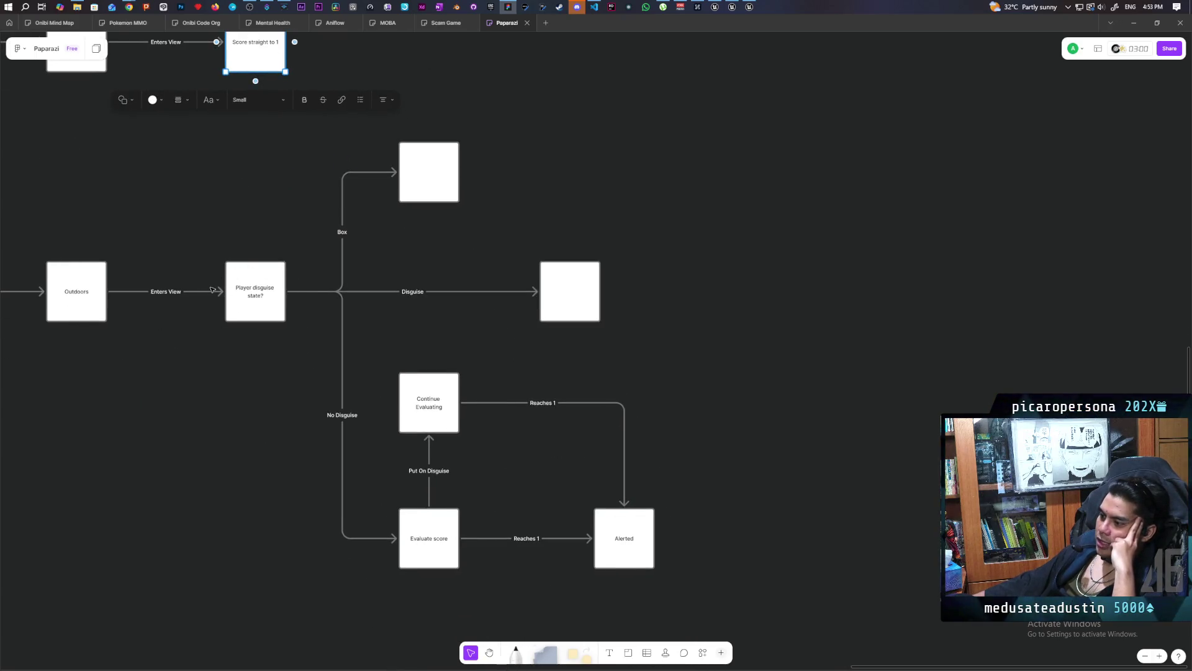
scroll(373, 327, "right", 1)
scroll(372, 326, "down", 1)
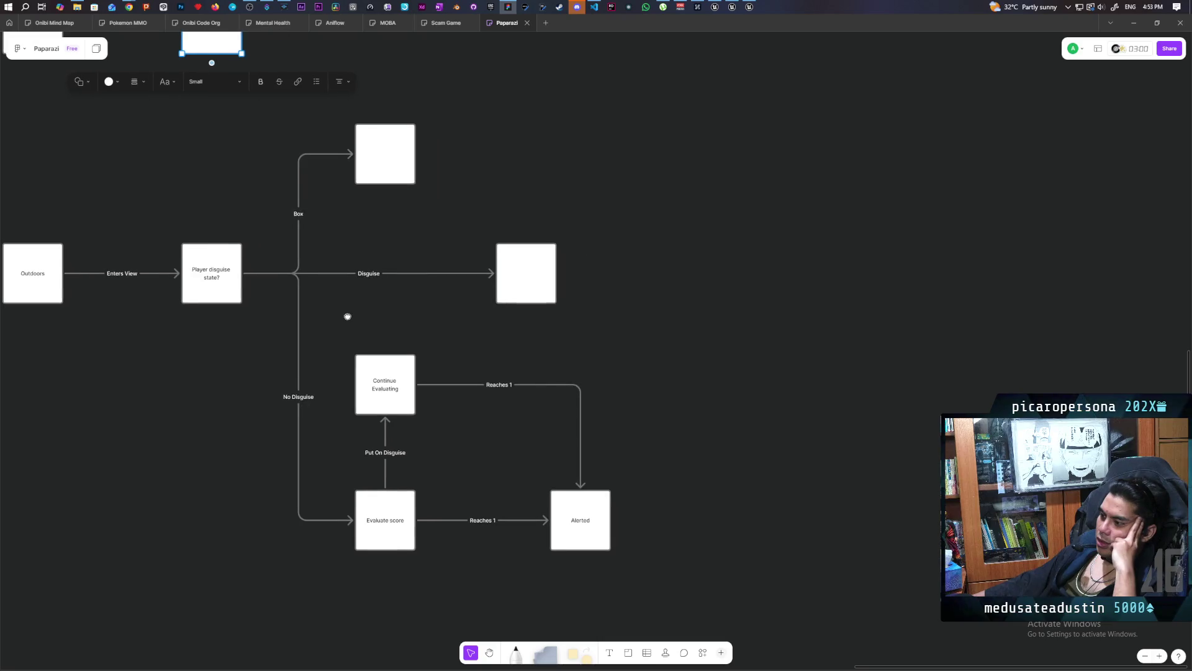
scroll(172, 275, "right", 2)
scroll(172, 275, "down", 1)
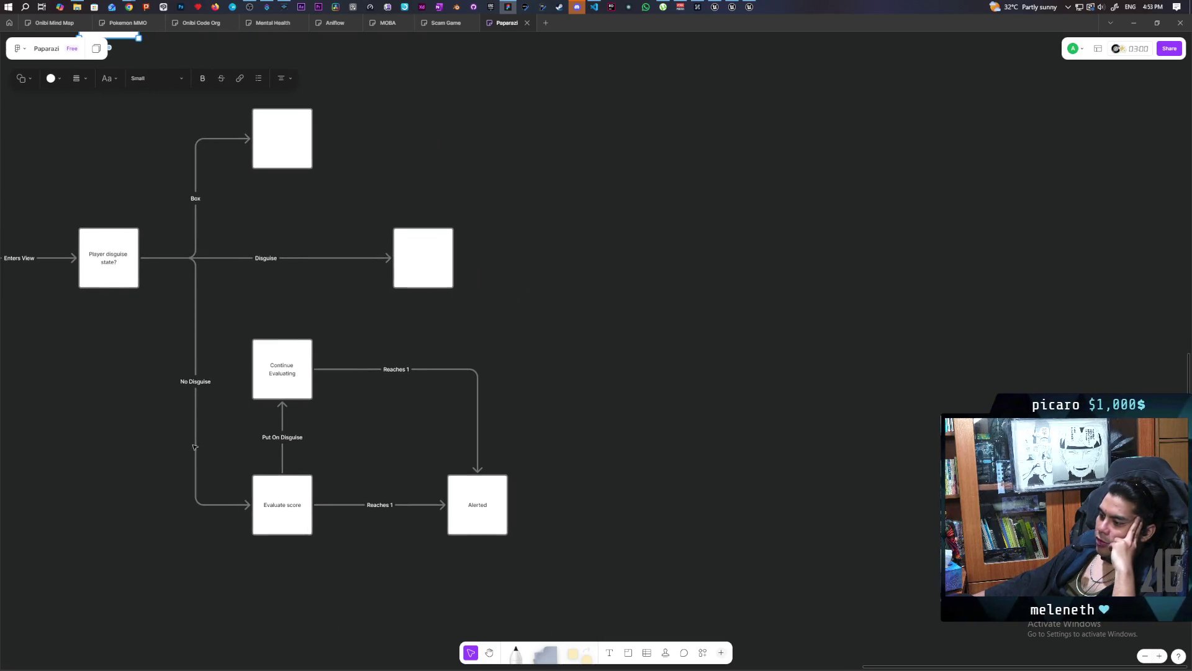
scroll(177, 404, "down", 1)
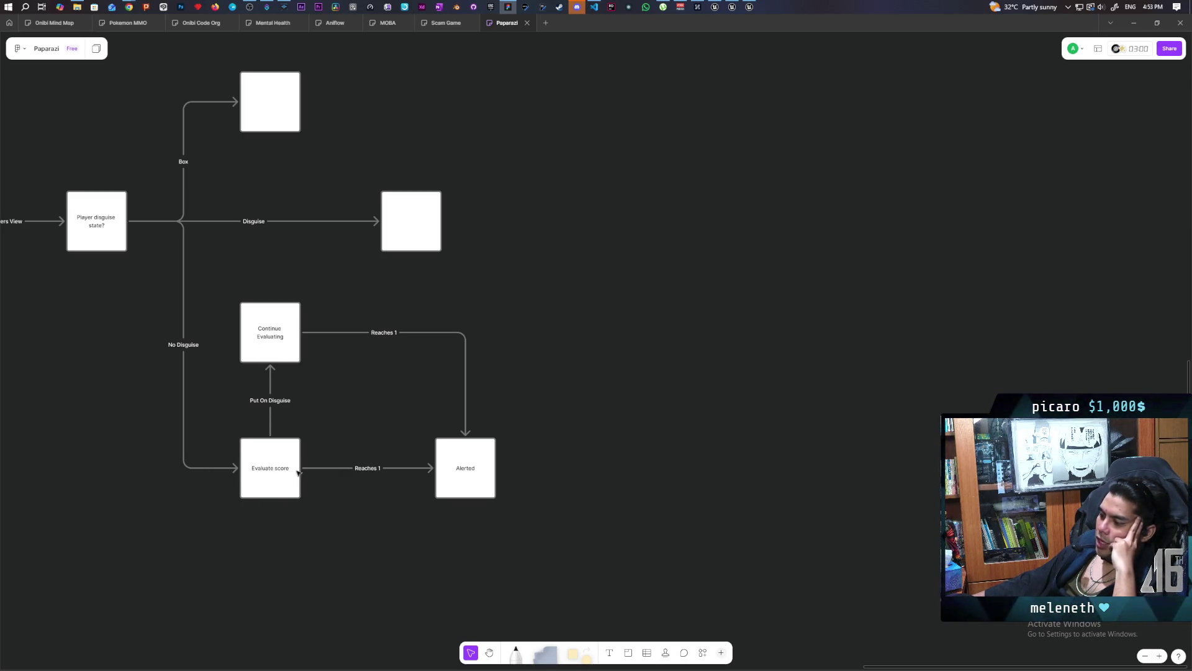
left_click(479, 490)
left_click(218, 435)
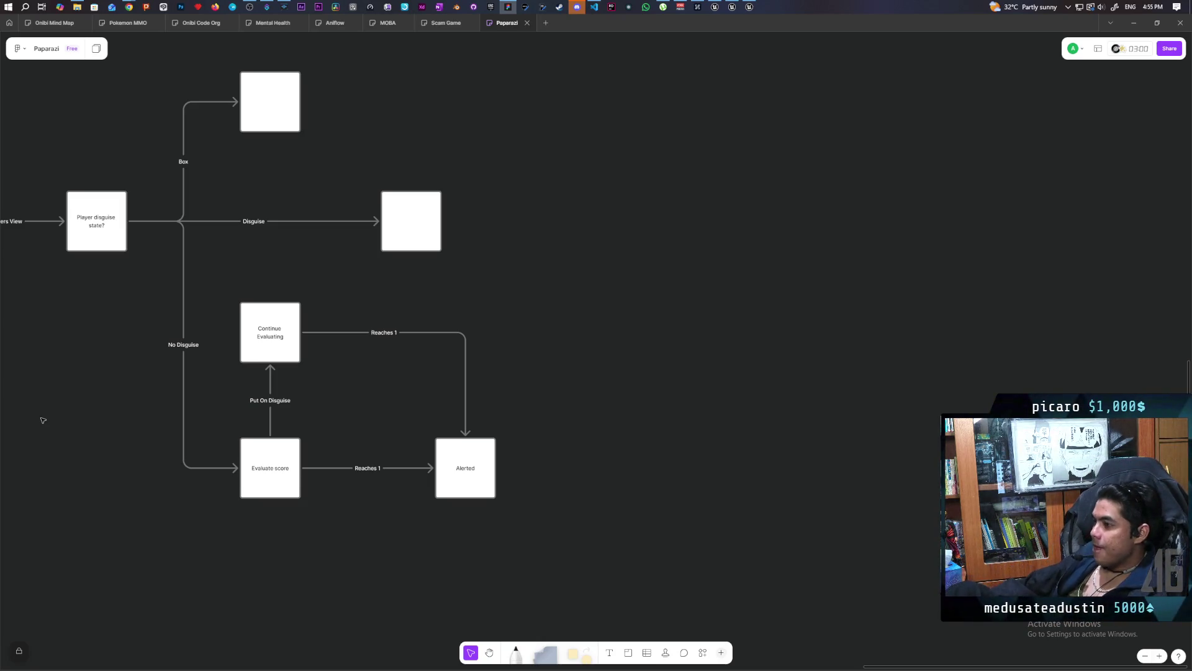
left_click_drag(353, 470, 643, 372)
scroll(559, 421, "down", 3)
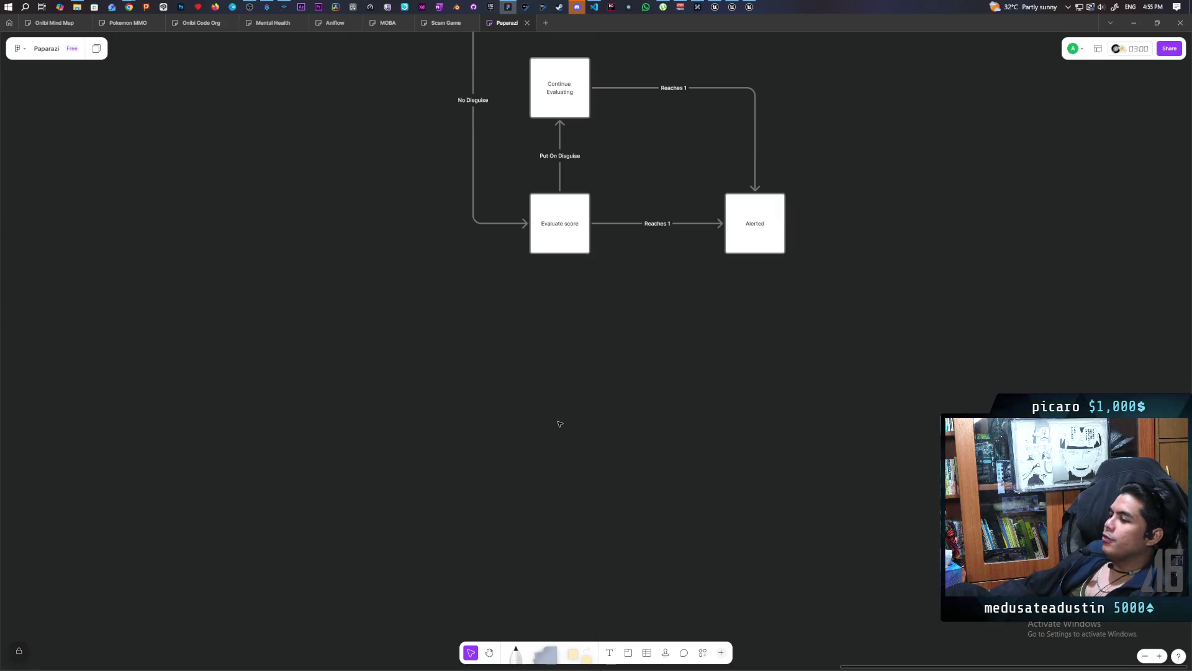
scroll(533, 348, "down", 2)
scroll(533, 347, "up", 5)
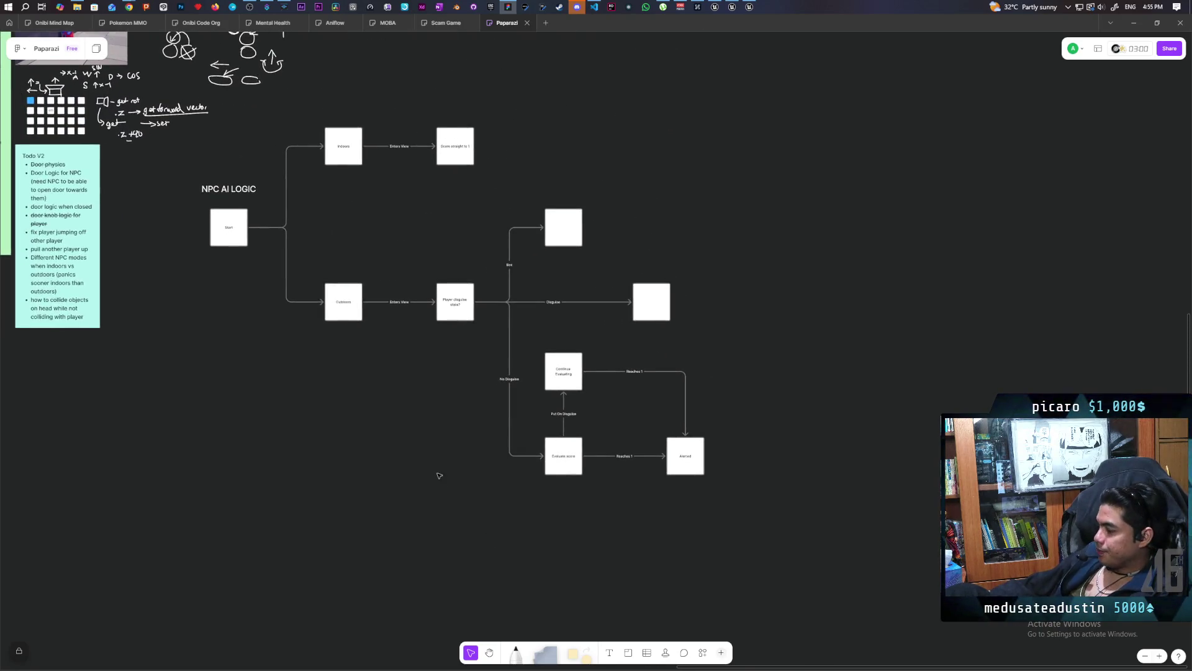
scroll(439, 476, "left", 10)
scroll(638, 487, "up", 3)
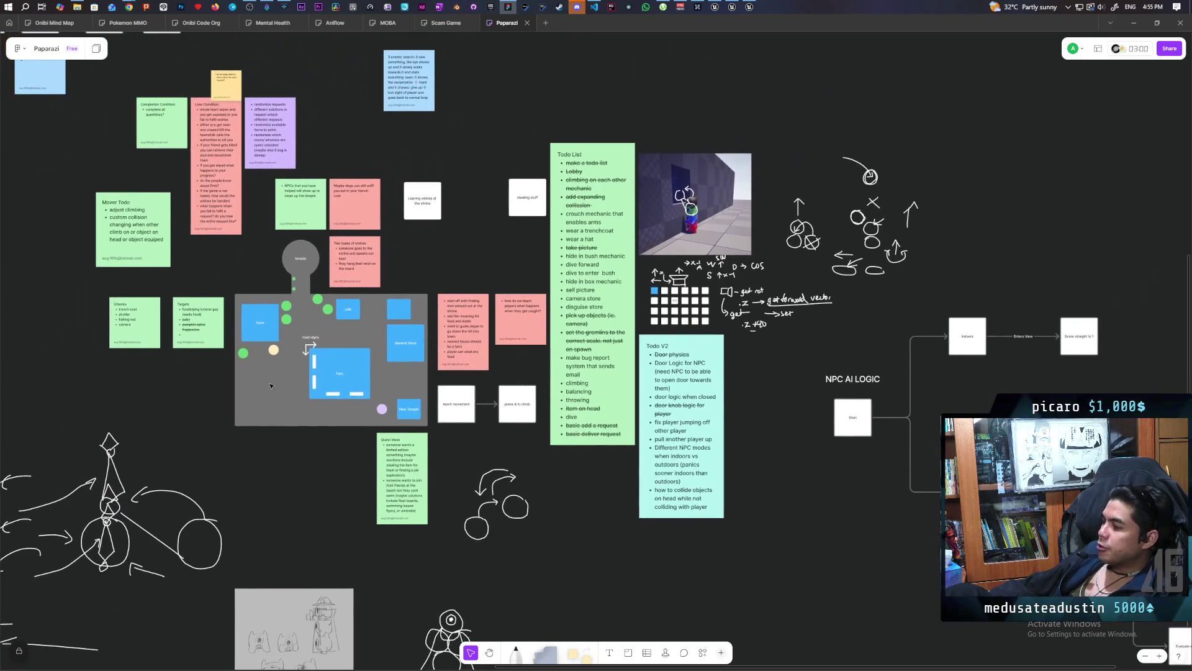
scroll(271, 386, "up", 3)
scroll(310, 347, "up", 1)
scroll(314, 273, "down", 6)
scroll(360, 321, "right", 5)
scroll(361, 321, "down", 2)
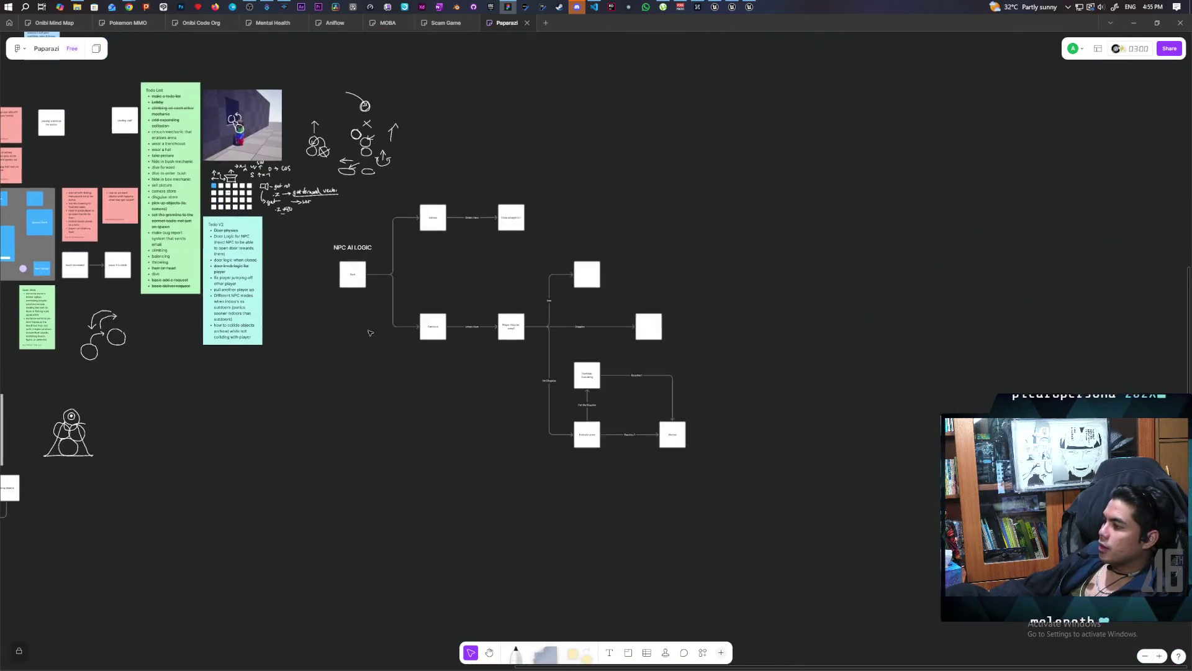
scroll(361, 321, "up", 5)
scroll(533, 399, "right", 5)
scroll(532, 399, "down", 2)
left_click(434, 345)
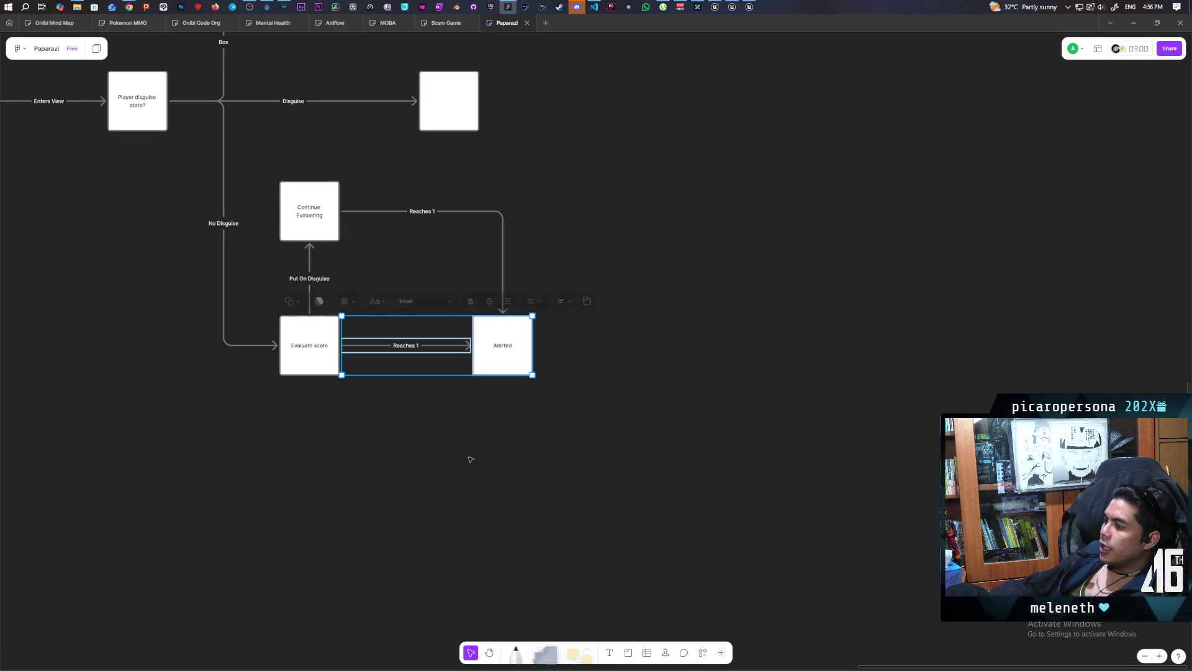
scroll(478, 497, "down", 5)
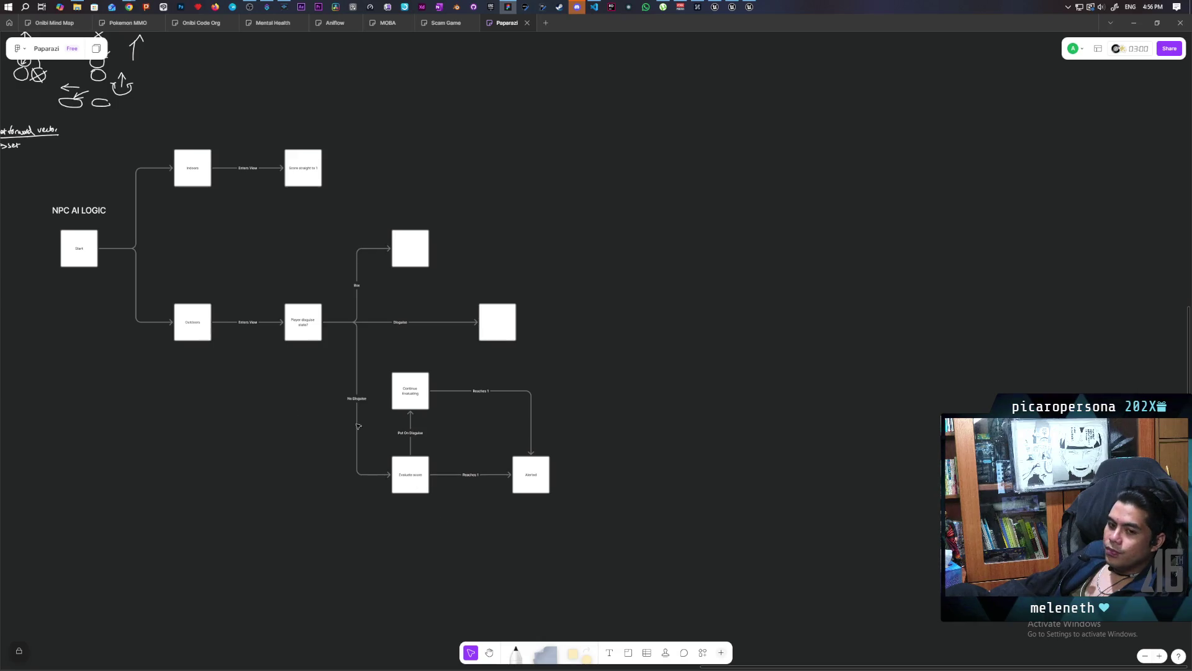
left_click_drag(593, 539, 525, 457)
scroll(364, 534, "left", 10)
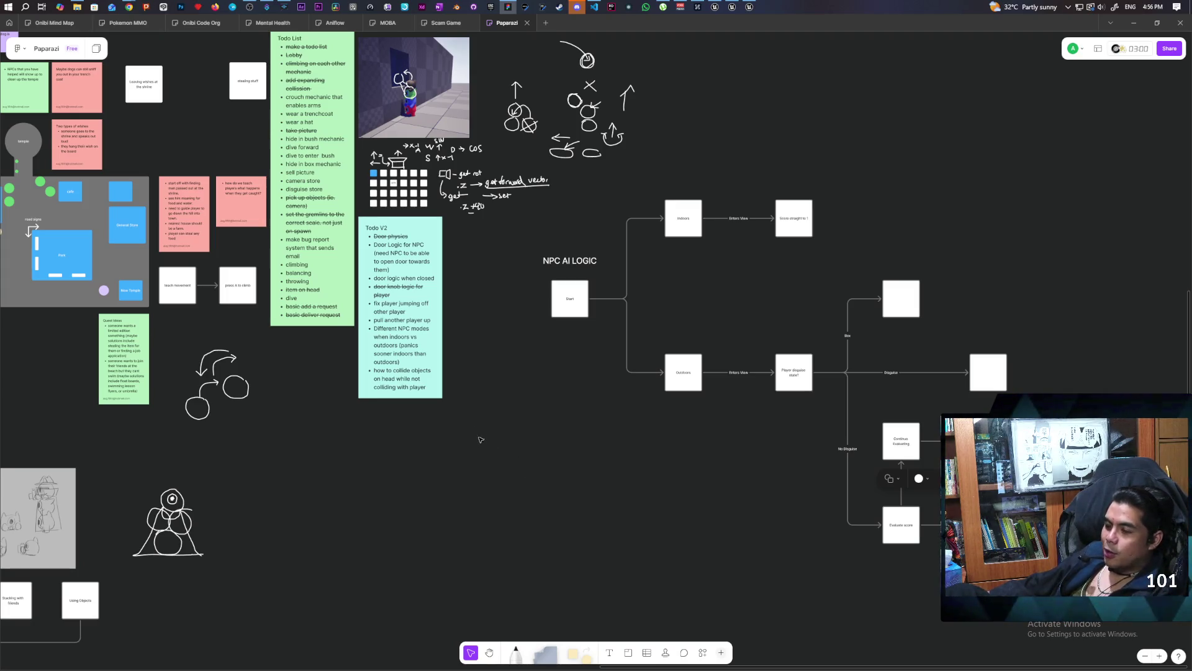
left_click_drag(391, 418, 549, 501)
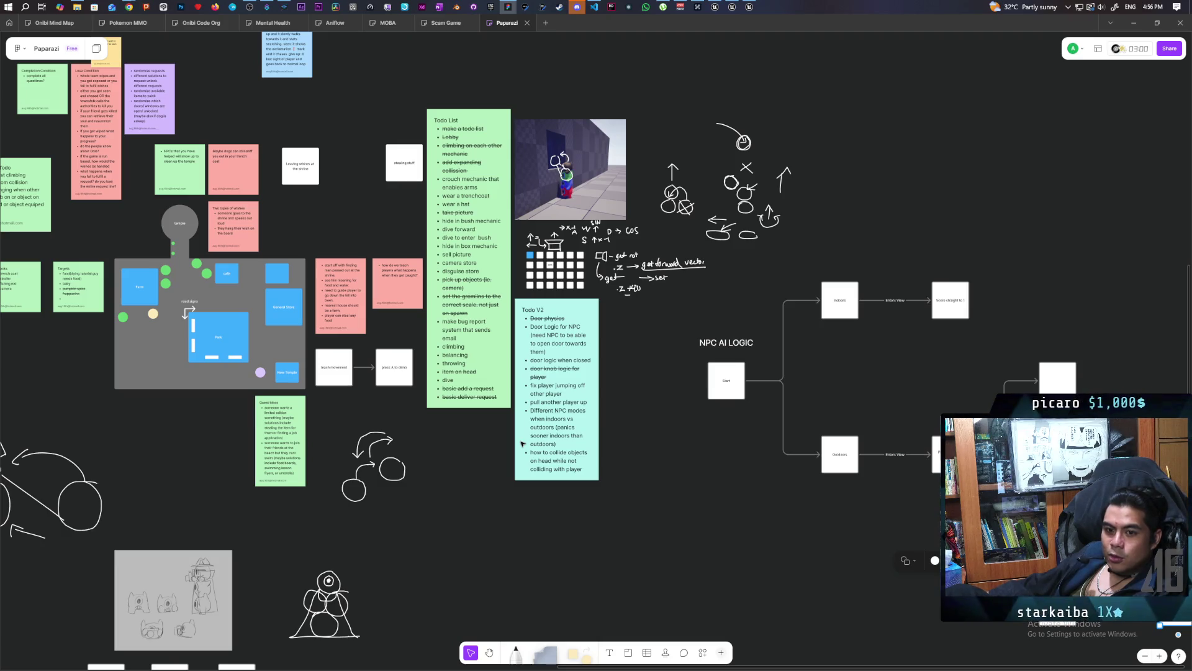
scroll(674, 448, "right", 5)
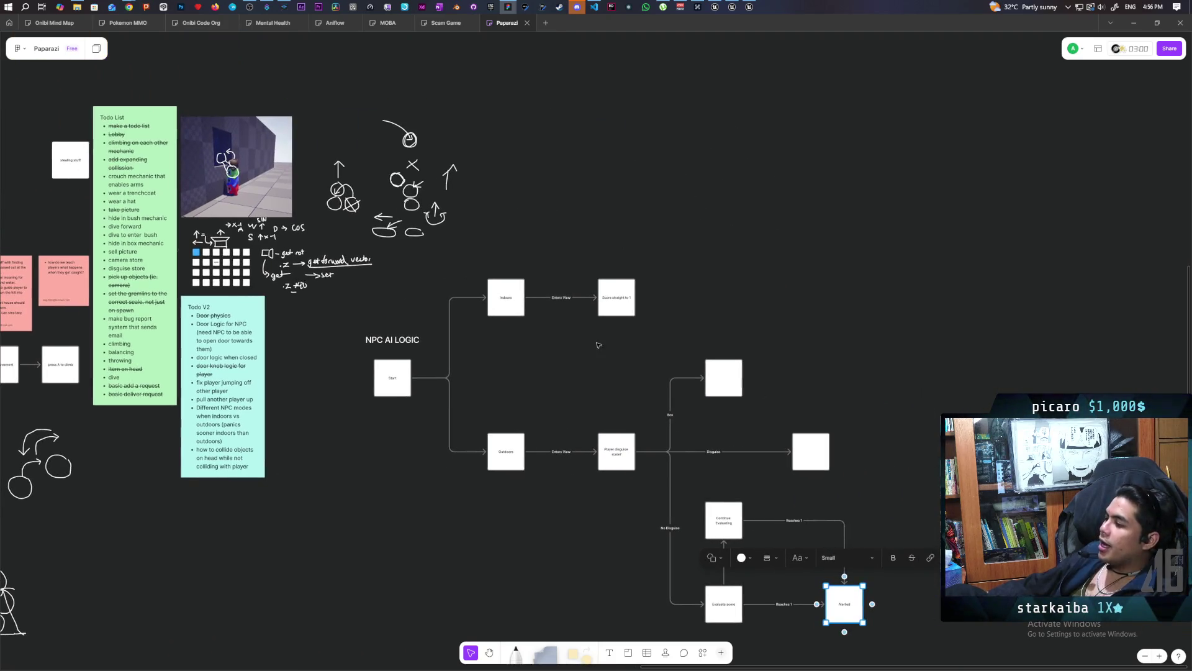
scroll(509, 350, "up", 2)
scroll(508, 347, "up", 1)
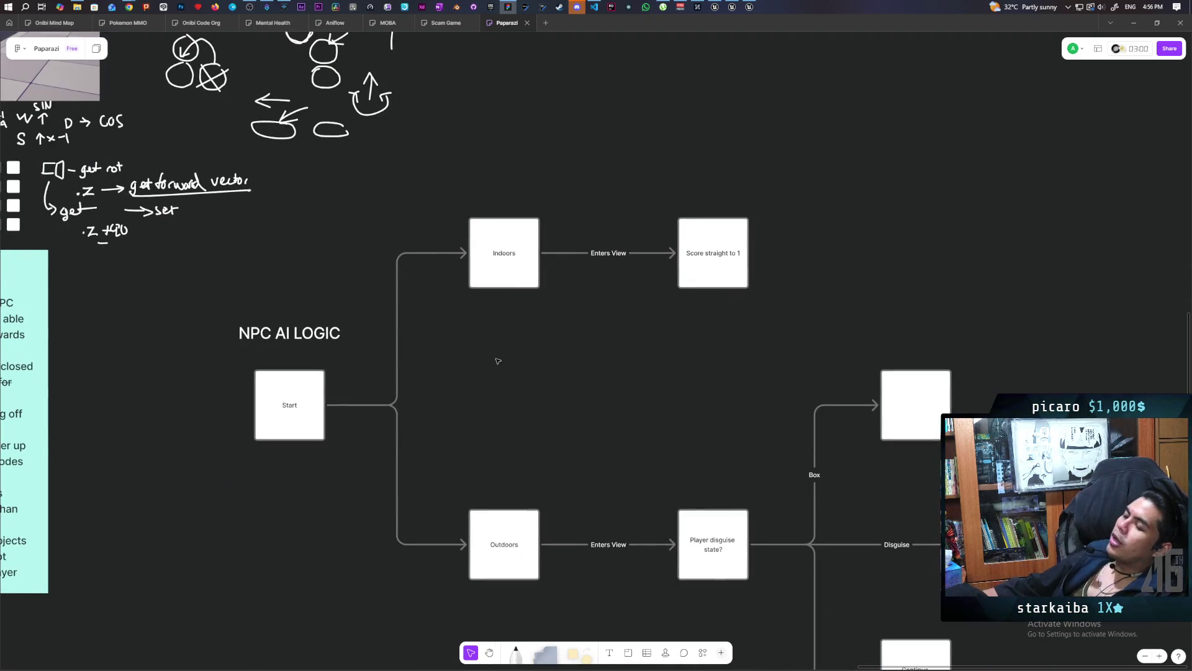
mouse_move(457, 177)
left_mouse_down()
mouse_move(663, 341)
mouse_move(802, 329)
mouse_move(806, 176)
mouse_move(584, 318)
mouse_move(493, 345)
left_mouse_up()
mouse_move(841, 124)
left_mouse_down()
mouse_move(484, 365)
mouse_move(492, 385)
left_mouse_up()
left_click(490, 412)
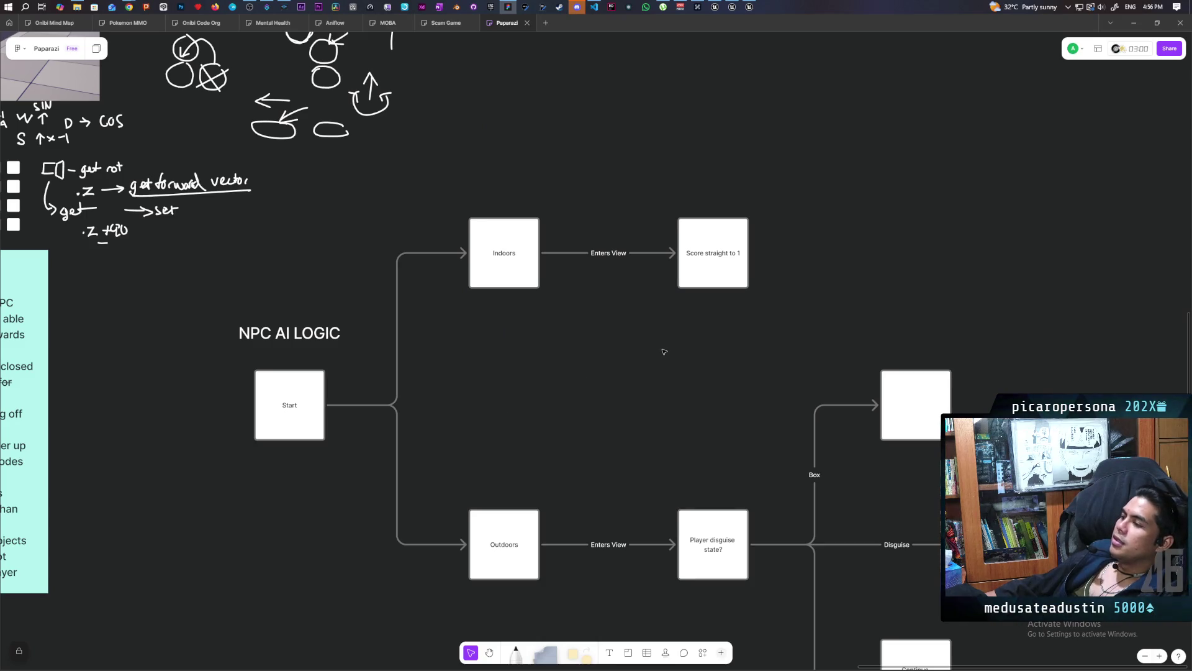
mouse_move(805, 144)
left_mouse_down()
mouse_move(801, 267)
mouse_move(546, 360)
left_mouse_up()
left_click(490, 390)
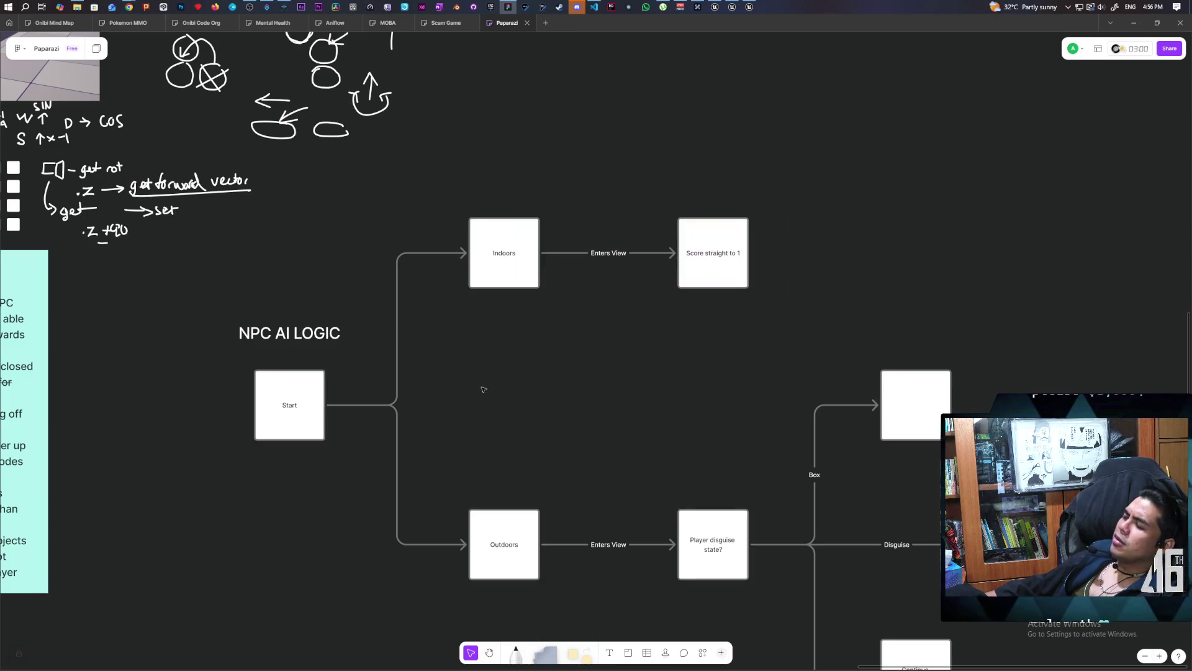
mouse_move(492, 186)
left_mouse_down()
mouse_move(572, 341)
mouse_move(718, 345)
left_mouse_up()
left_click(490, 201)
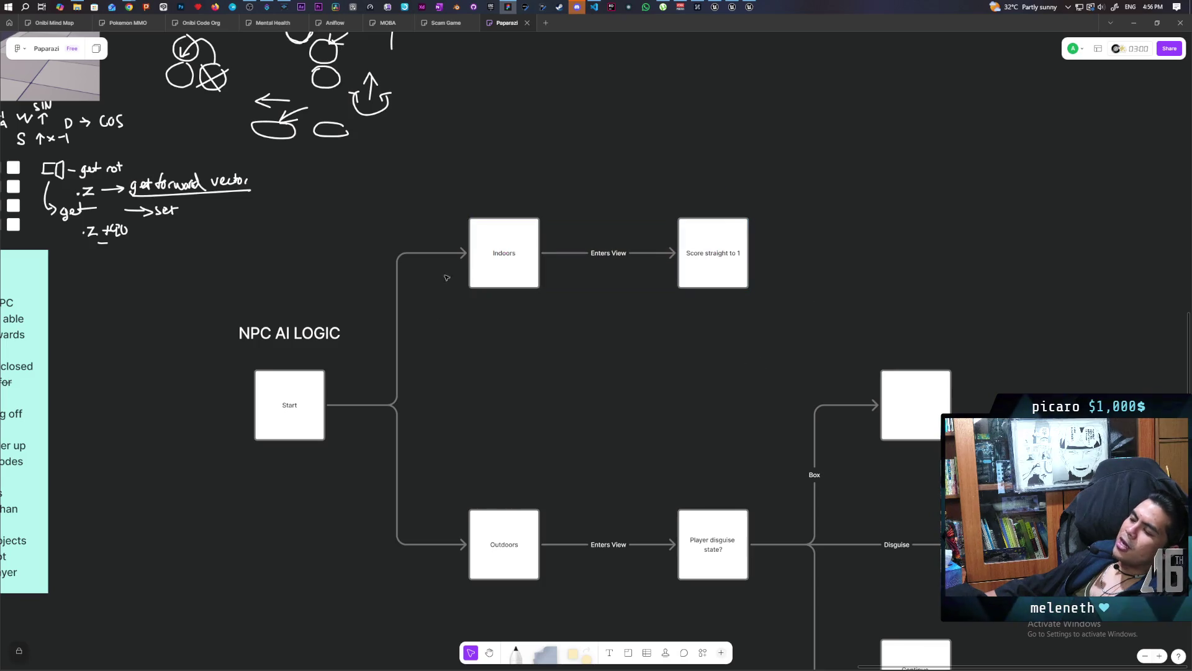
left_click(545, 653)
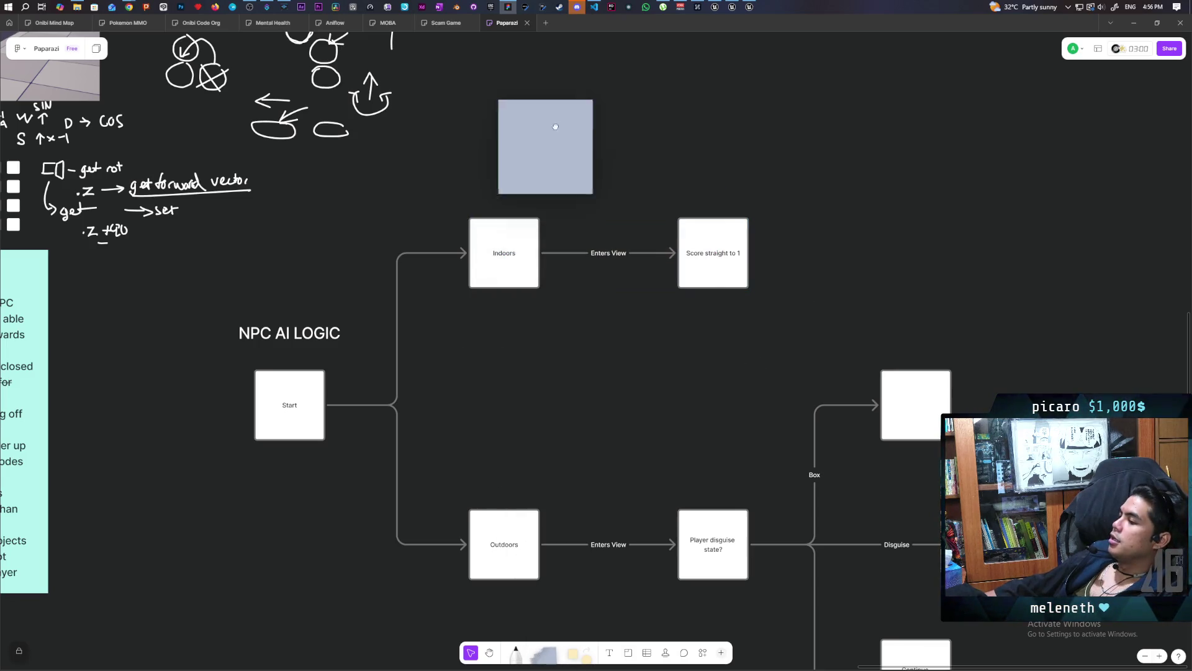
left_click(527, 155)
left_click(602, 88)
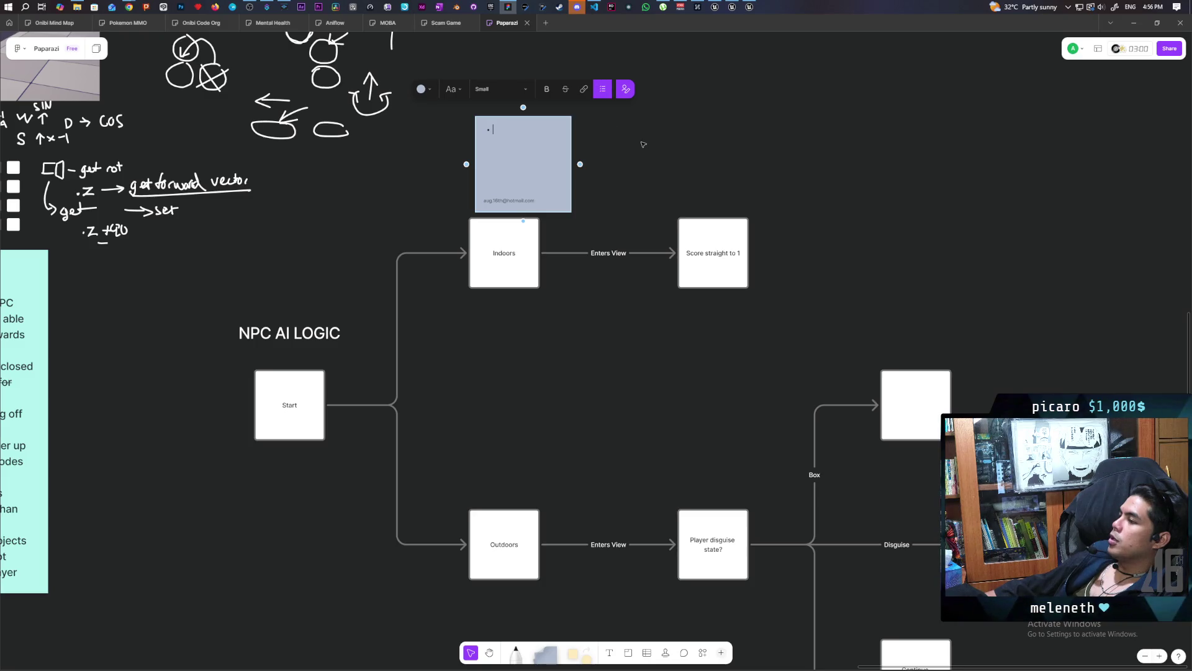
type("maybe ")
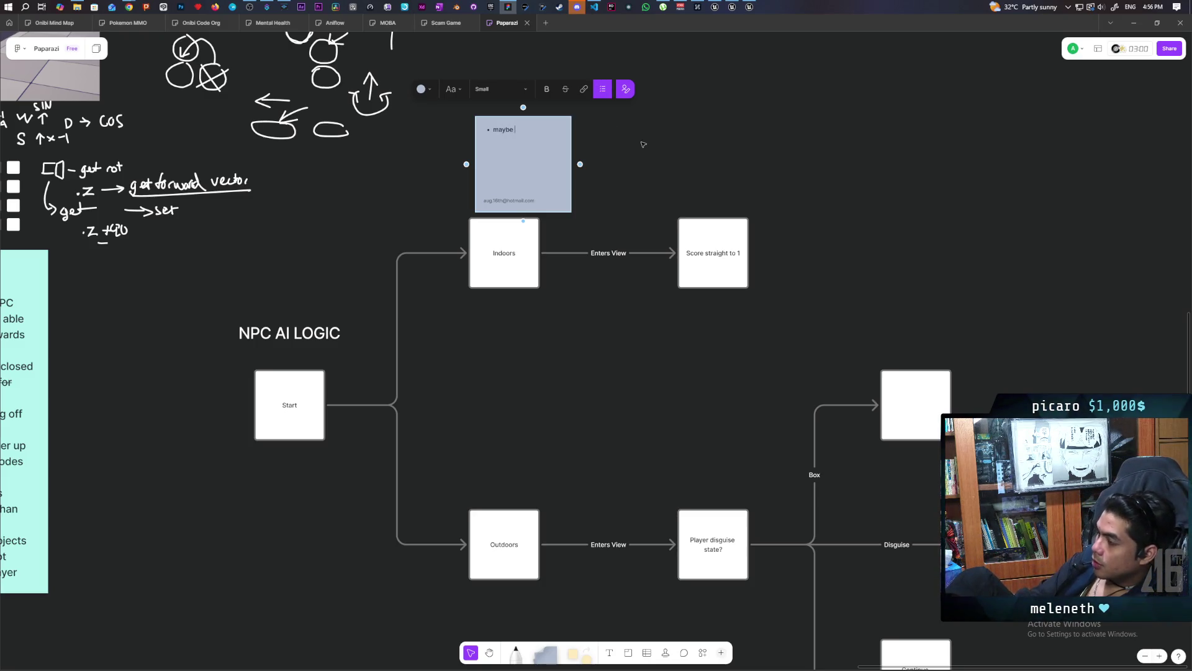
type("depn")
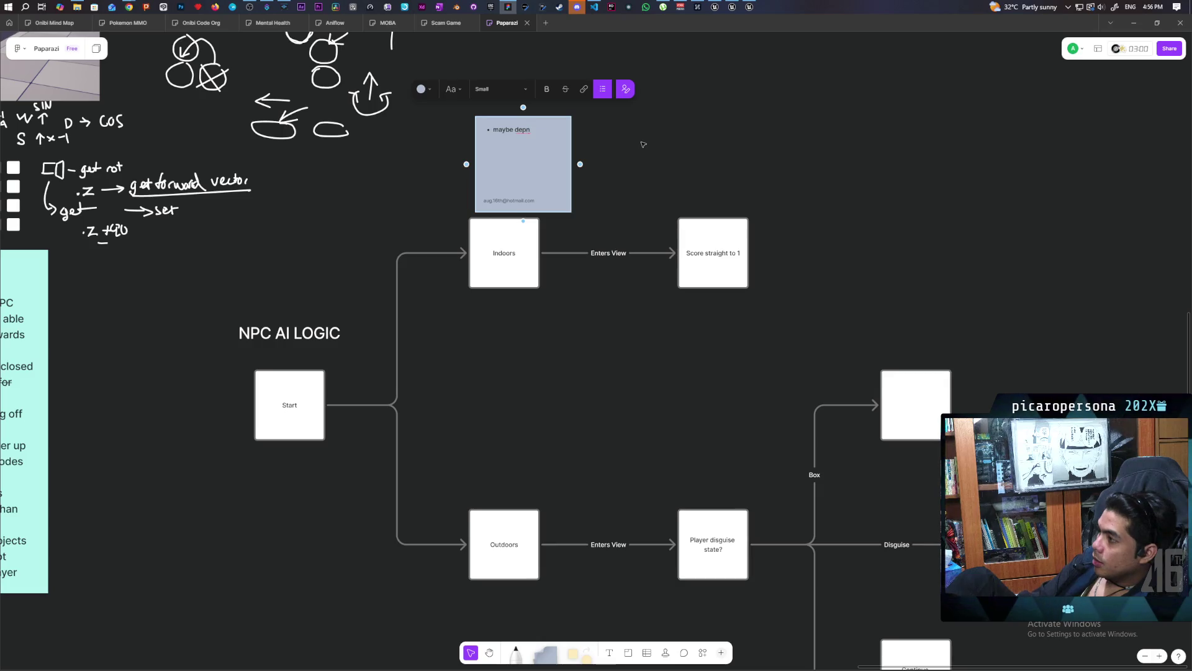
key("BackSpace")
type("ending o")
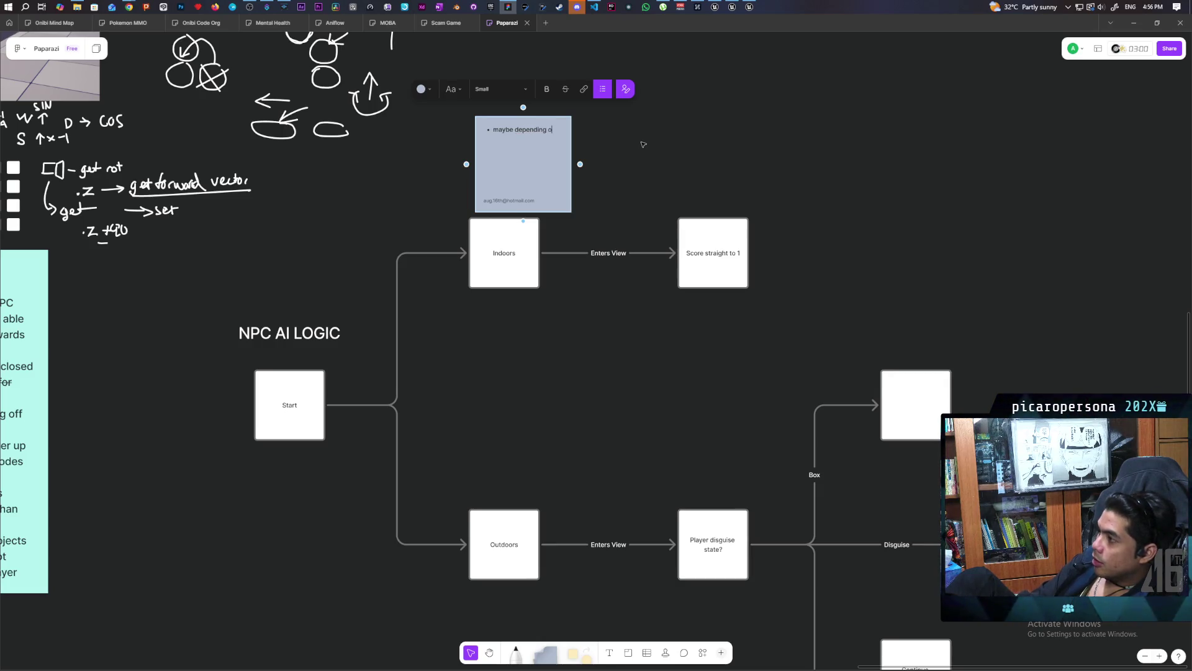
type("n zones ")
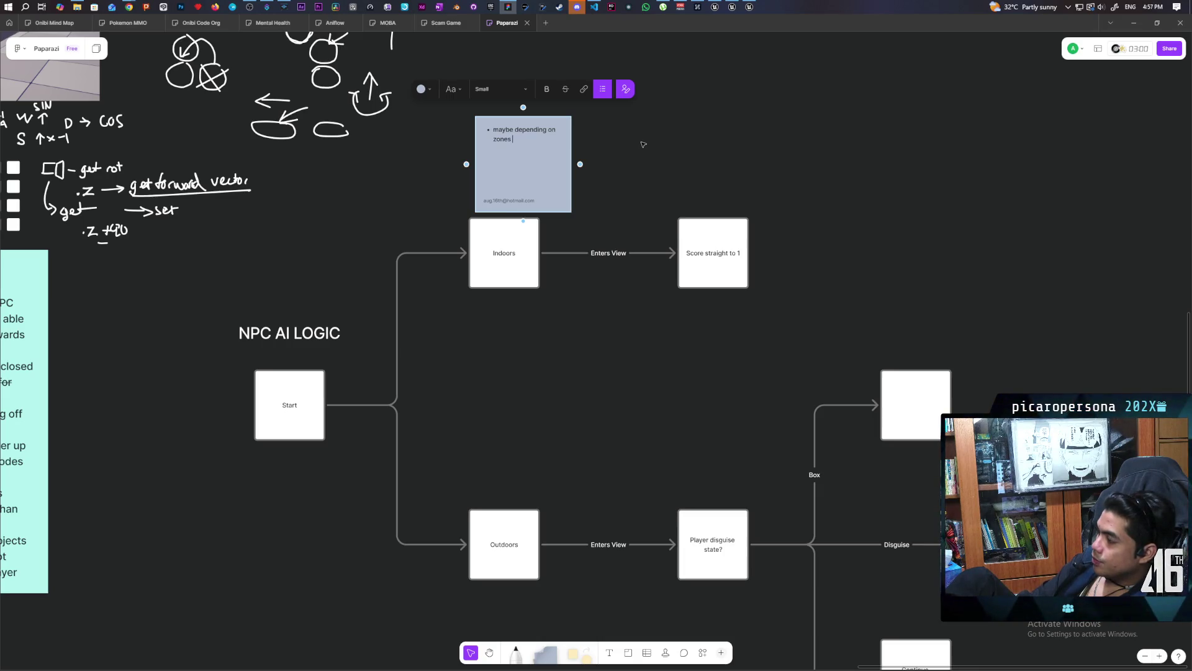
type("some")
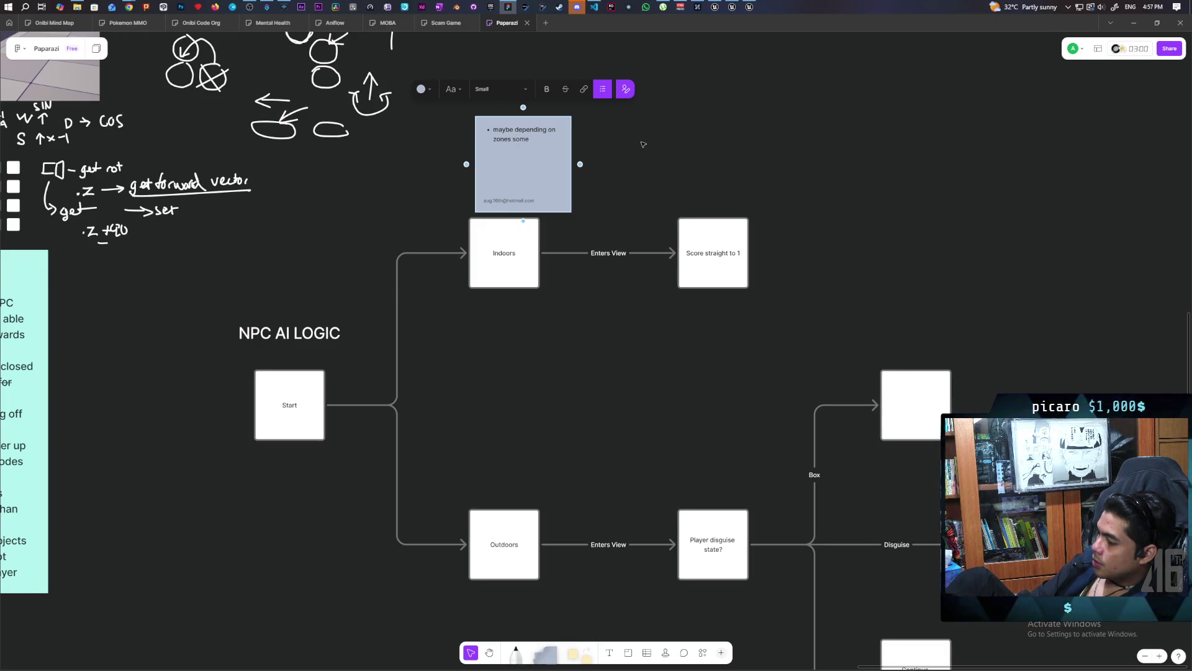
type(" disguises are allo")
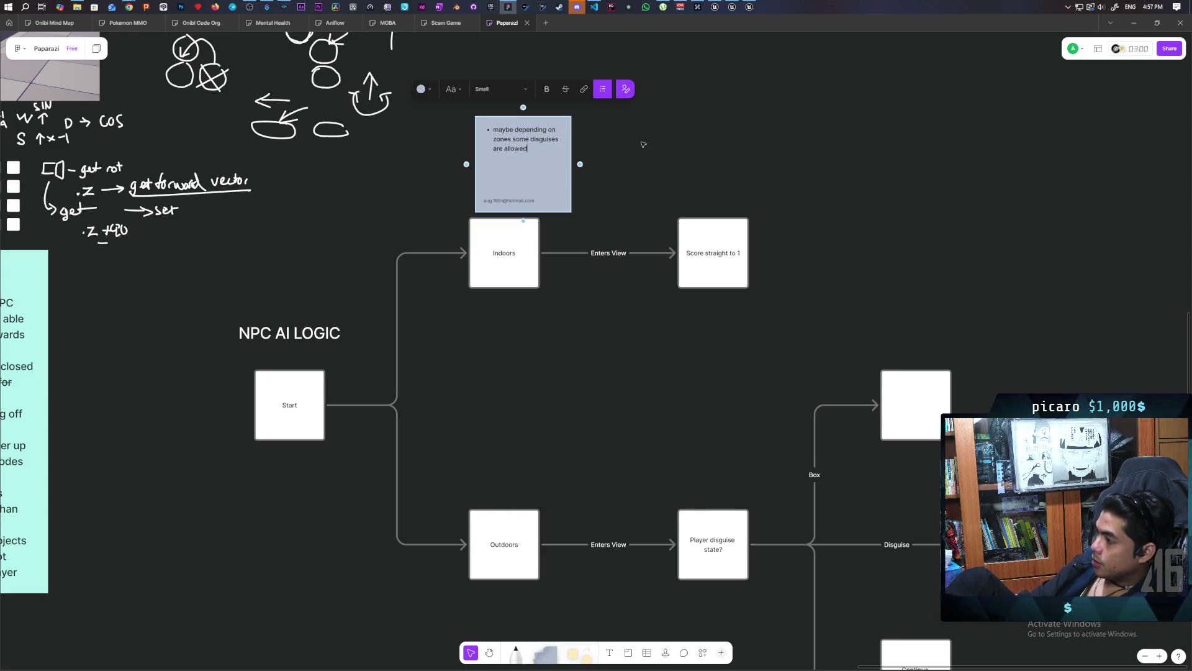
type("wed")
key("Escape")
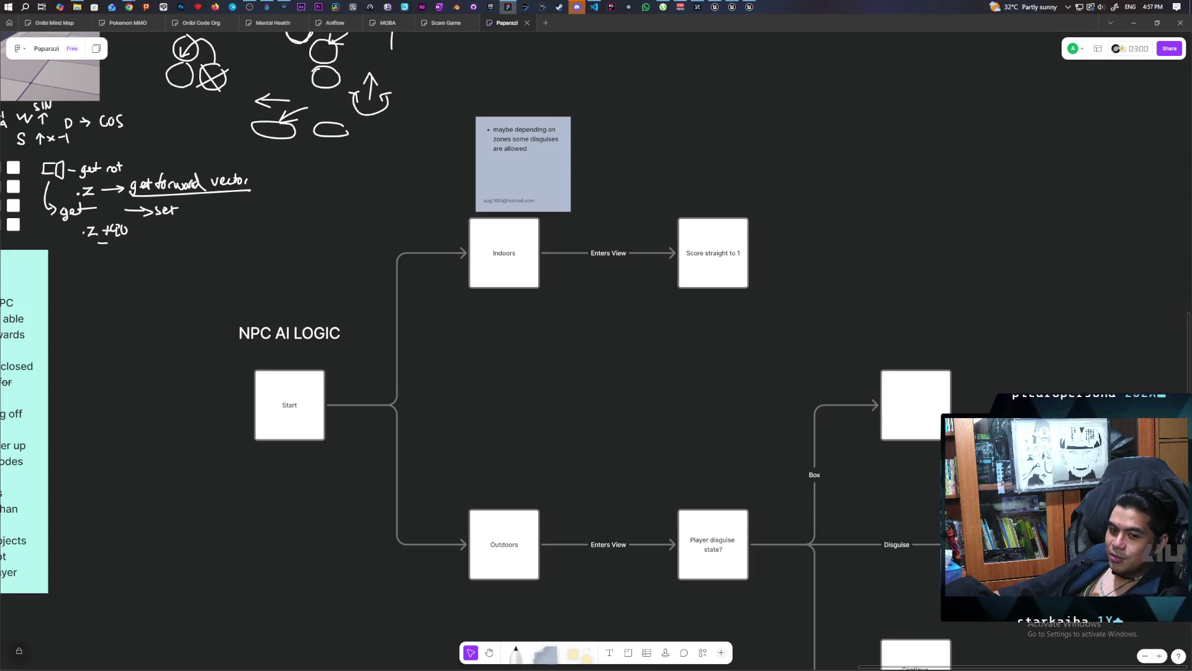
scroll(418, 586, "down", 6)
scroll(418, 586, "right", 4)
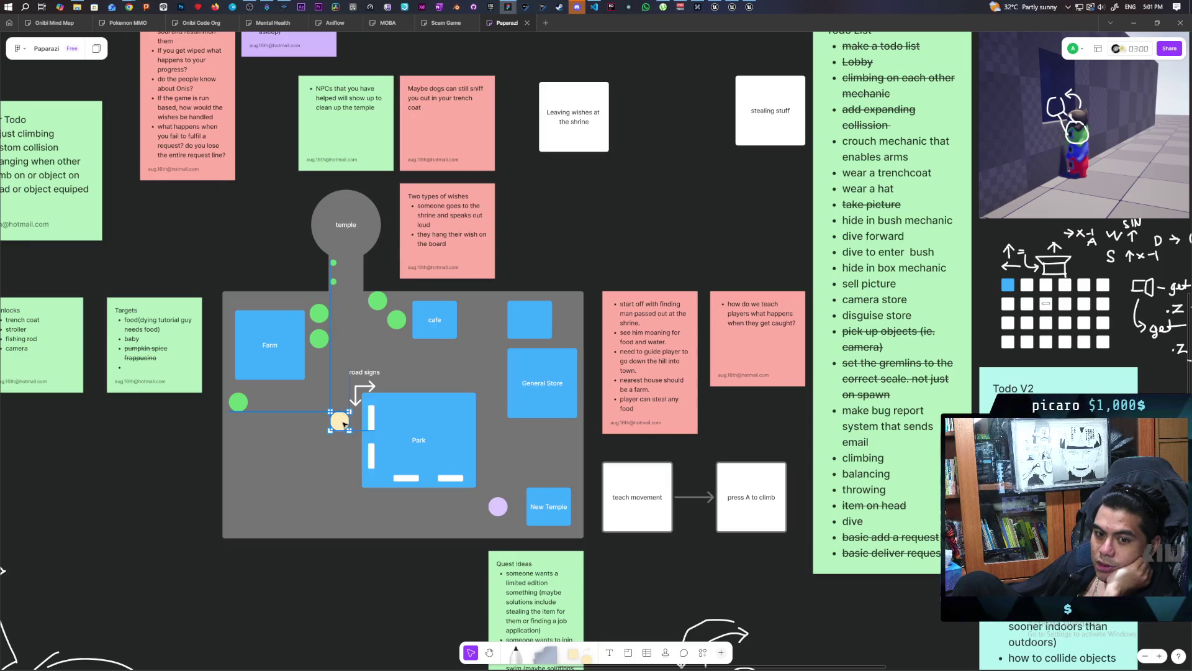
Step: Drag the cream NPC circle down the road to just below the Park's lower-left corner
left_click_drag(343, 424, 341, 424)
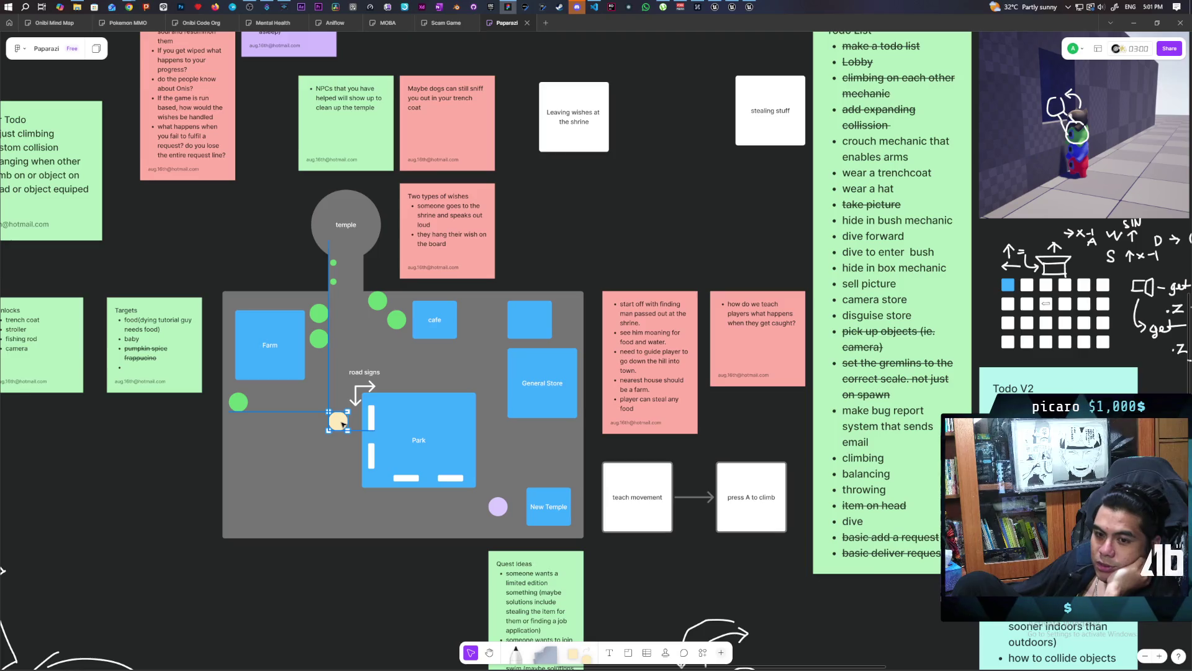
mouse_move(343, 423)
left_mouse_down()
mouse_move(345, 513)
mouse_move(323, 511)
left_mouse_up()
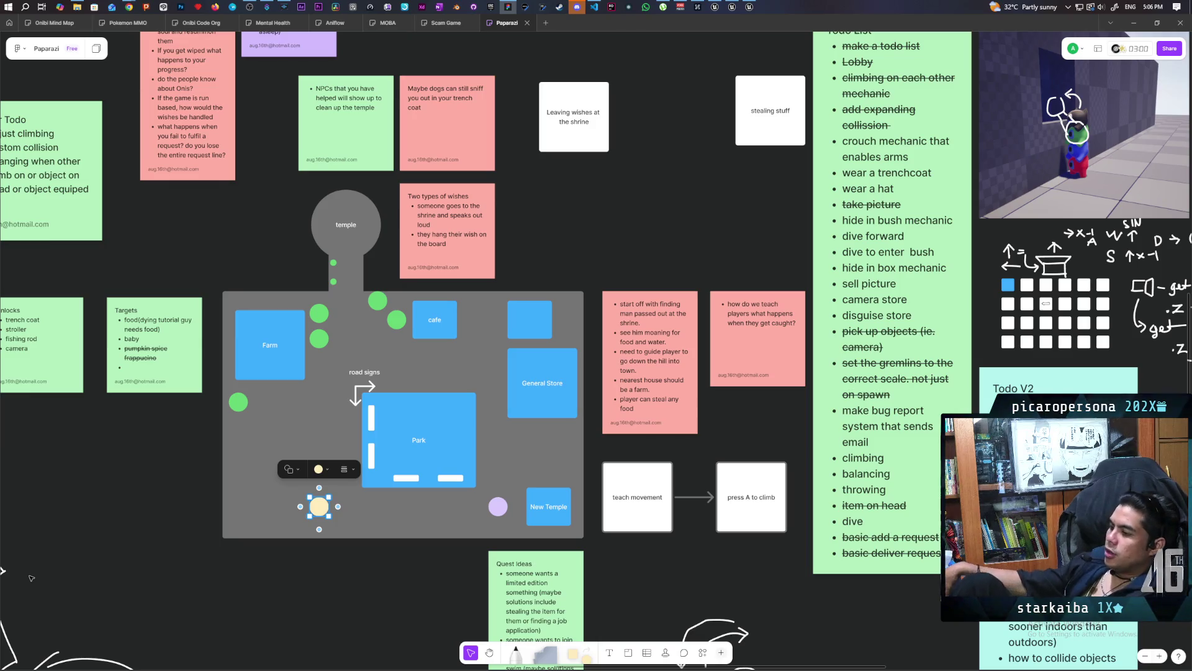
Step: Zoom into the town map area around the Park
scroll(244, 398, "up", 5)
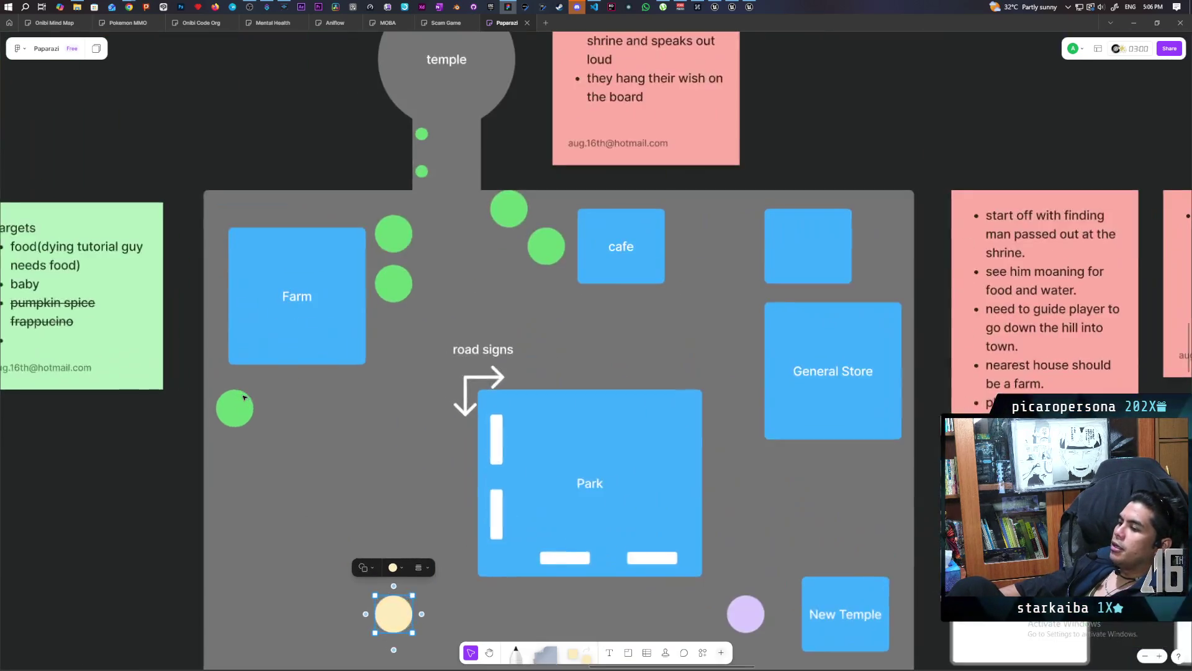
Step: Move the pale yellow circle up beside the Park and a green circle up next to Farm
scroll(244, 397, "up", 2)
scroll(385, 429, "down", 3)
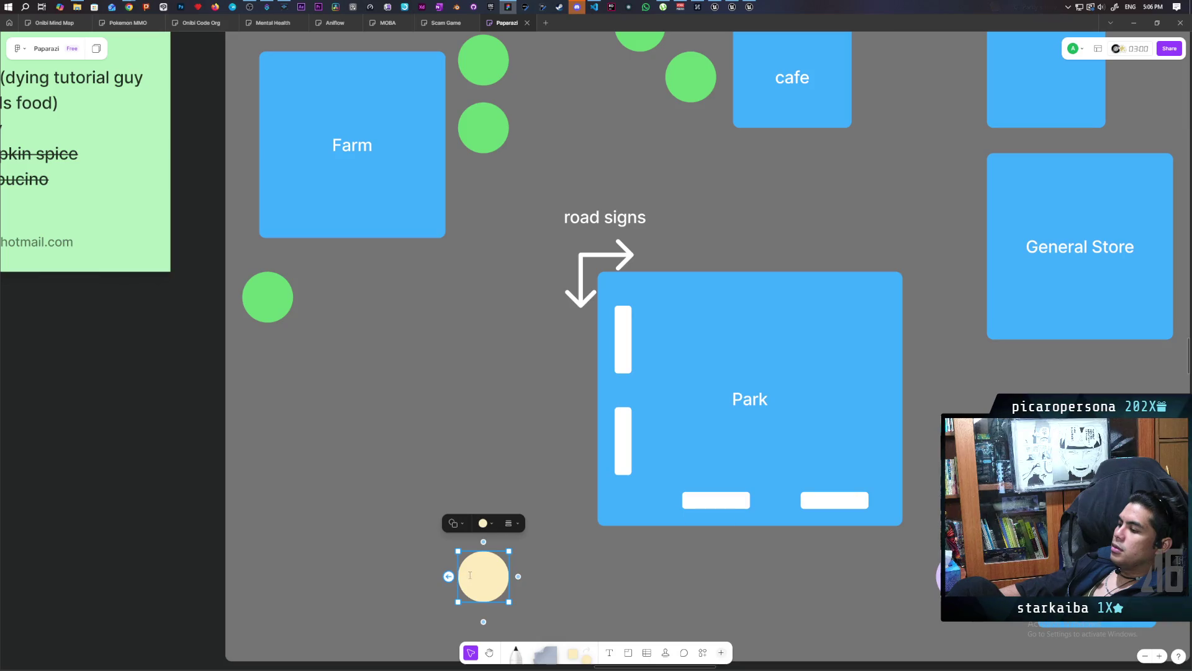
left_click(448, 579)
left_click(475, 580)
mouse_move(496, 575)
left_mouse_down()
mouse_move(500, 499)
mouse_move(443, 317)
mouse_move(416, 344)
mouse_move(434, 339)
mouse_move(420, 339)
left_mouse_up()
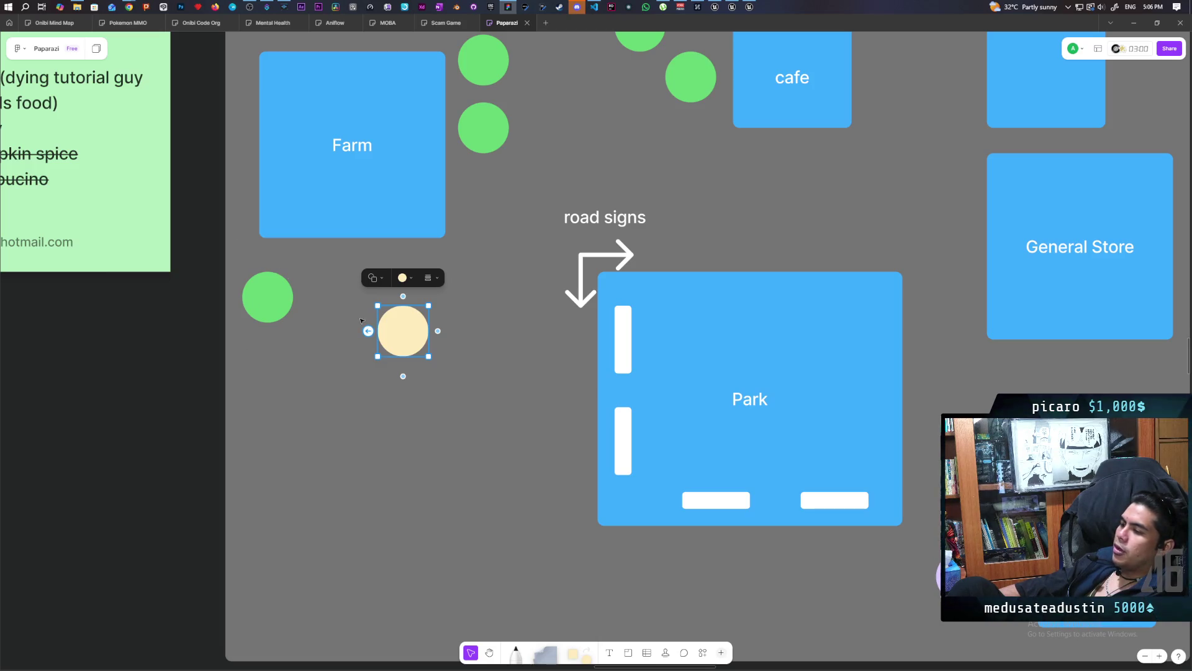
mouse_move(275, 301)
left_mouse_down()
mouse_move(255, 281)
mouse_move(241, 199)
left_mouse_up()
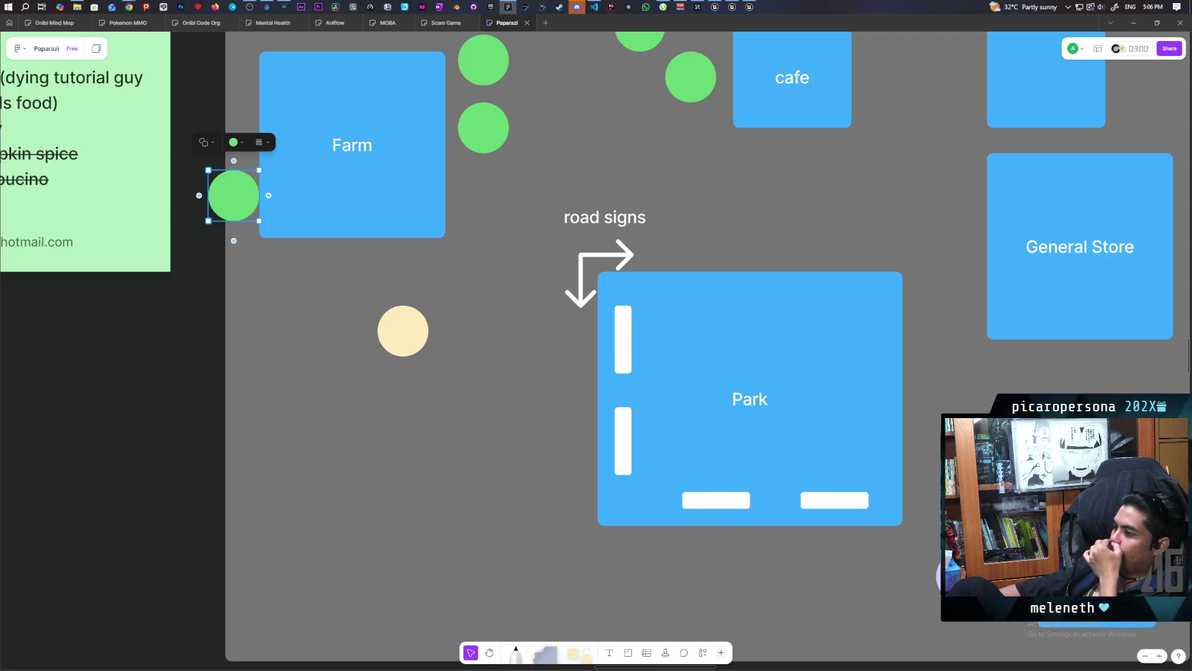
Step: Shift the lilac circle toward the Park's lower right and lower the green circle below Farm
mouse_move(960, 583)
left_mouse_down()
mouse_move(958, 389)
mouse_move(842, 219)
mouse_move(586, 209)
mouse_move(503, 298)
left_mouse_up()
mouse_move(450, 352)
left_mouse_down()
mouse_move(433, 334)
mouse_move(431, 299)
mouse_move(450, 301)
mouse_move(468, 268)
mouse_move(383, 287)
mouse_move(256, 252)
mouse_move(193, 128)
mouse_move(312, 232)
mouse_move(247, 233)
mouse_move(244, 115)
mouse_move(247, 263)
mouse_move(627, 249)
mouse_move(350, 254)
mouse_move(247, 91)
mouse_move(260, 177)
mouse_move(244, 210)
mouse_move(244, 143)
mouse_move(244, 295)
mouse_move(254, 167)
mouse_move(298, 84)
mouse_move(274, 192)
mouse_move(252, 103)
mouse_move(253, 213)
mouse_move(285, 302)
mouse_move(793, 348)
mouse_move(960, 475)
mouse_move(914, 611)
mouse_move(917, 573)
left_mouse_up()
left_click_drag(231, 196, 259, 288)
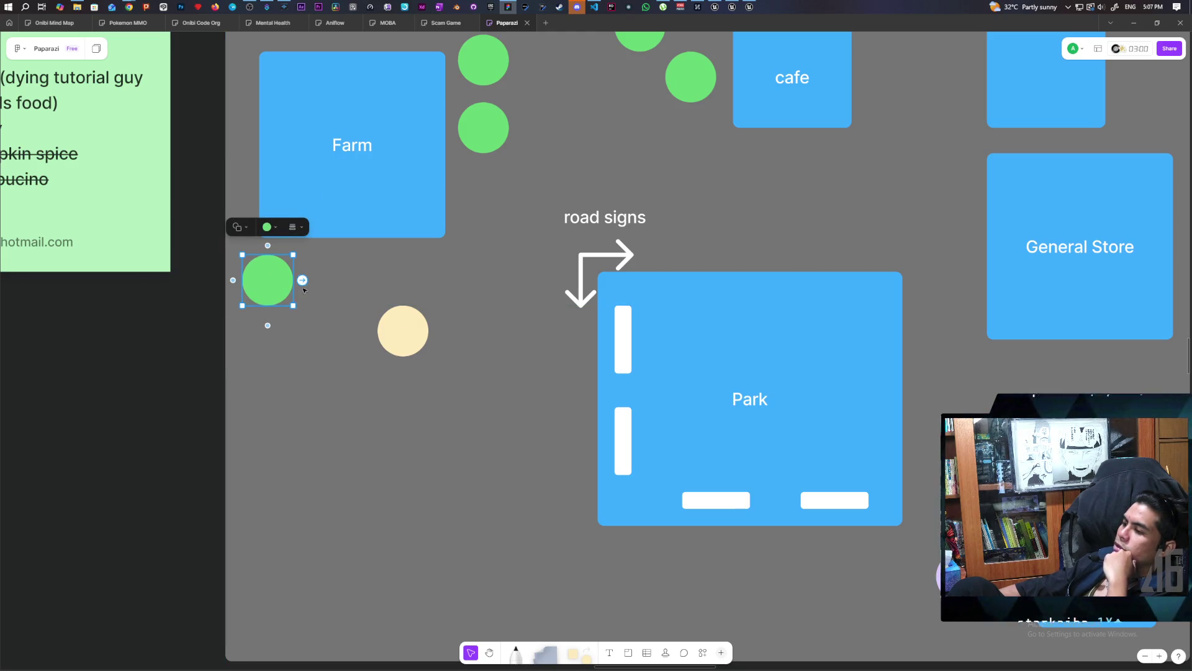
left_click(934, 581)
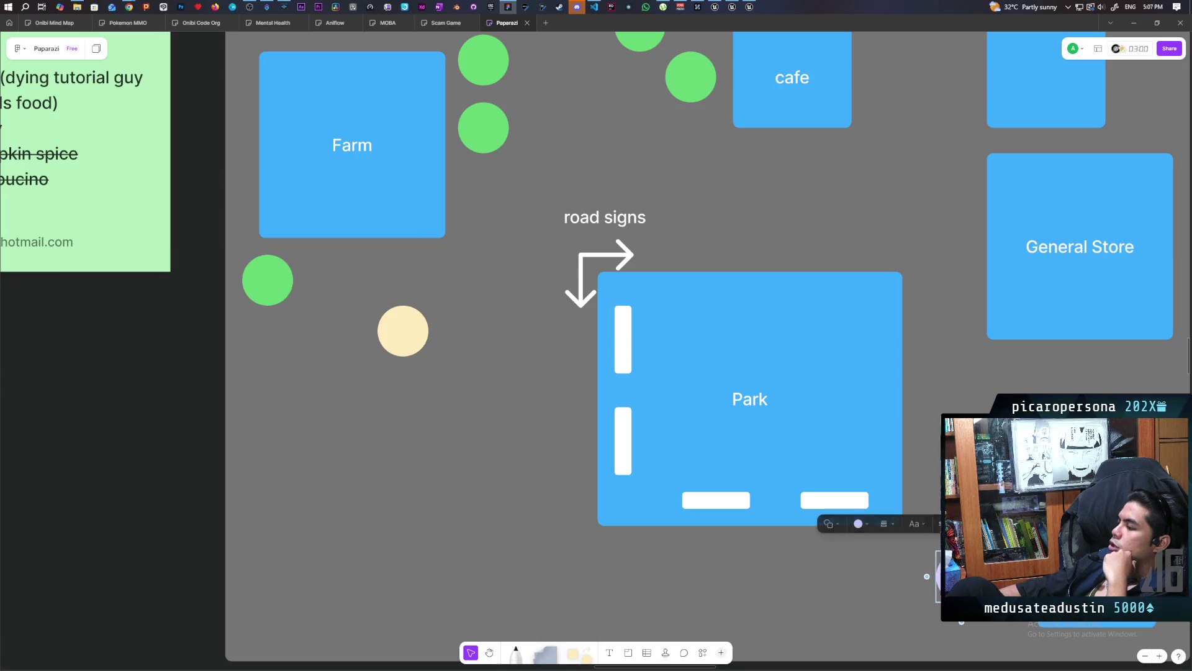
left_click(163, 386)
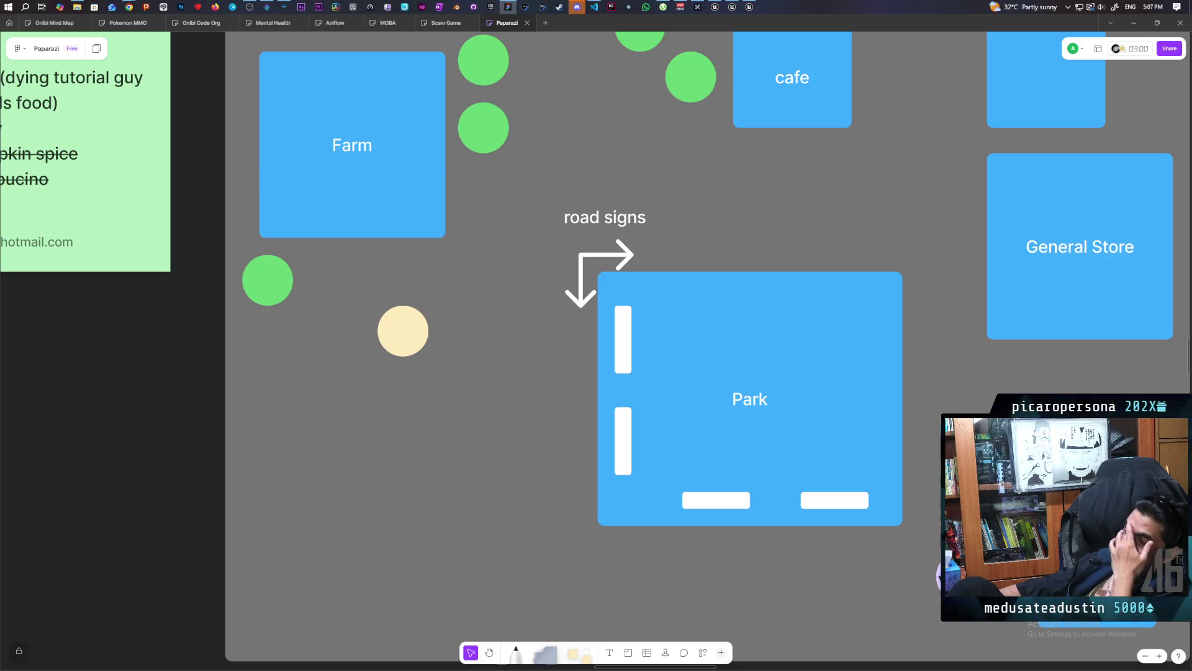
Step: Drag the lilac circle up from the map's bottom-right and drop it above the 'road signs' label
mouse_move(953, 571)
left_mouse_down()
mouse_move(916, 333)
mouse_move(648, 147)
mouse_move(459, 274)
mouse_move(461, 309)
mouse_move(455, 292)
mouse_move(451, 311)
mouse_move(436, 273)
mouse_move(281, 277)
mouse_move(285, 292)
mouse_move(269, 283)
mouse_move(292, 268)
mouse_move(281, 291)
mouse_move(284, 277)
mouse_move(554, 207)
mouse_move(927, 240)
mouse_move(978, 545)
mouse_move(978, 528)
left_mouse_up()
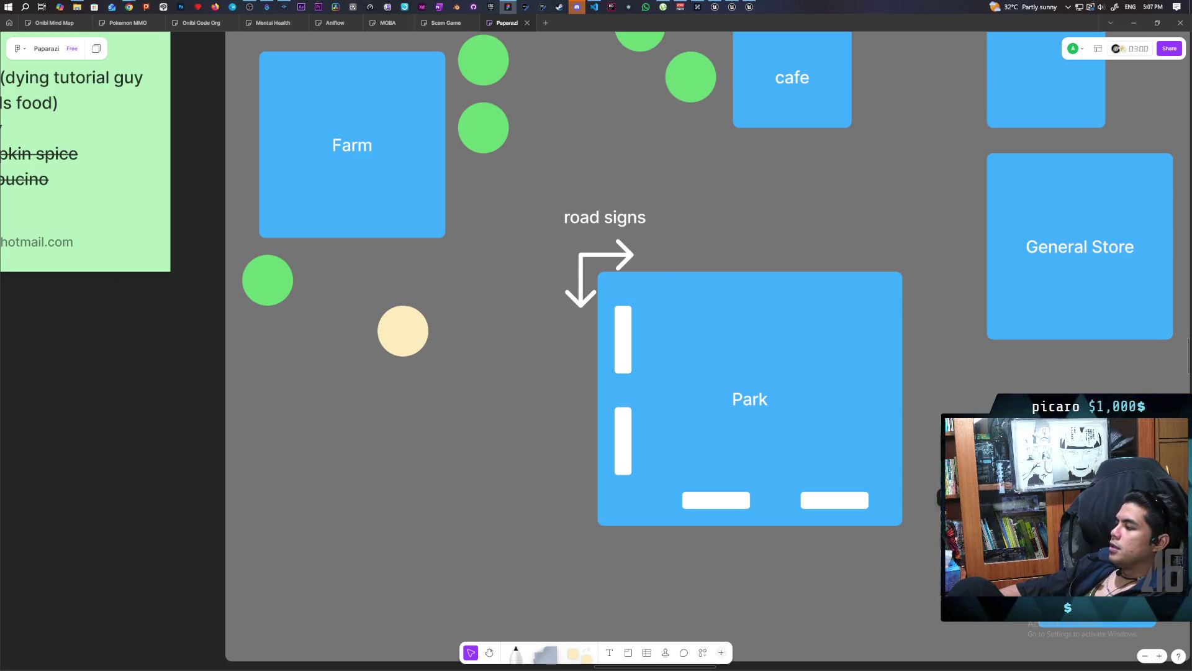
mouse_move(944, 497)
left_mouse_down()
mouse_move(942, 416)
mouse_move(892, 288)
mouse_move(740, 184)
mouse_move(503, 237)
mouse_move(418, 544)
mouse_move(283, 391)
mouse_move(639, 290)
mouse_move(493, 477)
mouse_move(327, 391)
mouse_move(359, 542)
mouse_move(528, 224)
mouse_move(1026, 343)
mouse_move(931, 534)
mouse_move(928, 373)
mouse_move(876, 199)
mouse_move(693, 149)
mouse_move(500, 258)
mouse_move(444, 395)
mouse_move(396, 395)
mouse_move(309, 358)
mouse_move(309, 411)
mouse_move(379, 412)
mouse_move(266, 310)
mouse_move(589, 427)
mouse_move(975, 516)
mouse_move(942, 546)
mouse_move(872, 188)
mouse_move(566, 146)
mouse_move(396, 399)
mouse_move(430, 485)
mouse_move(939, 534)
left_mouse_up()
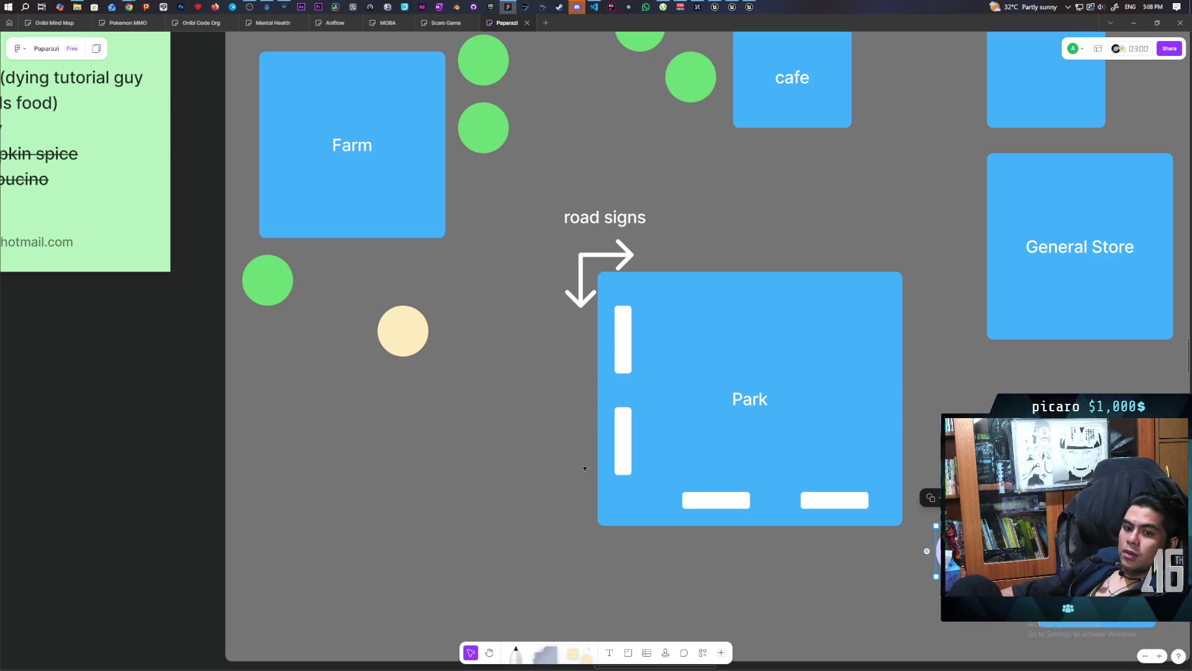
Step: Move the lilac circle back to the map's lower right, just below the Park
left_click(403, 330)
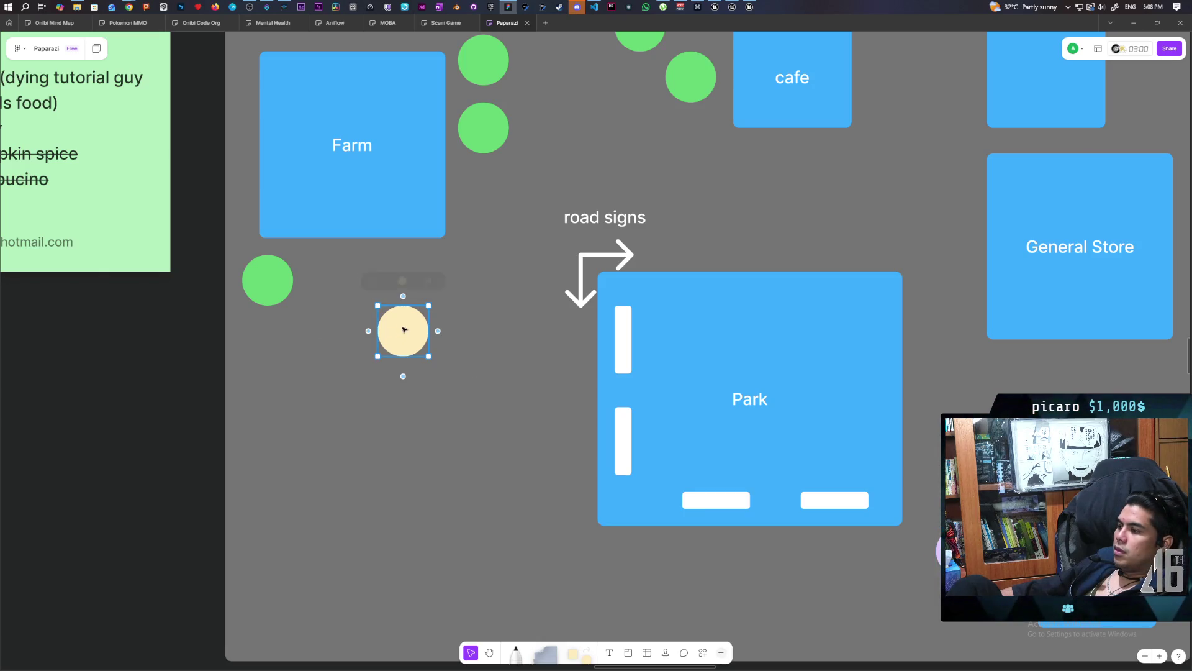
left_click(939, 546)
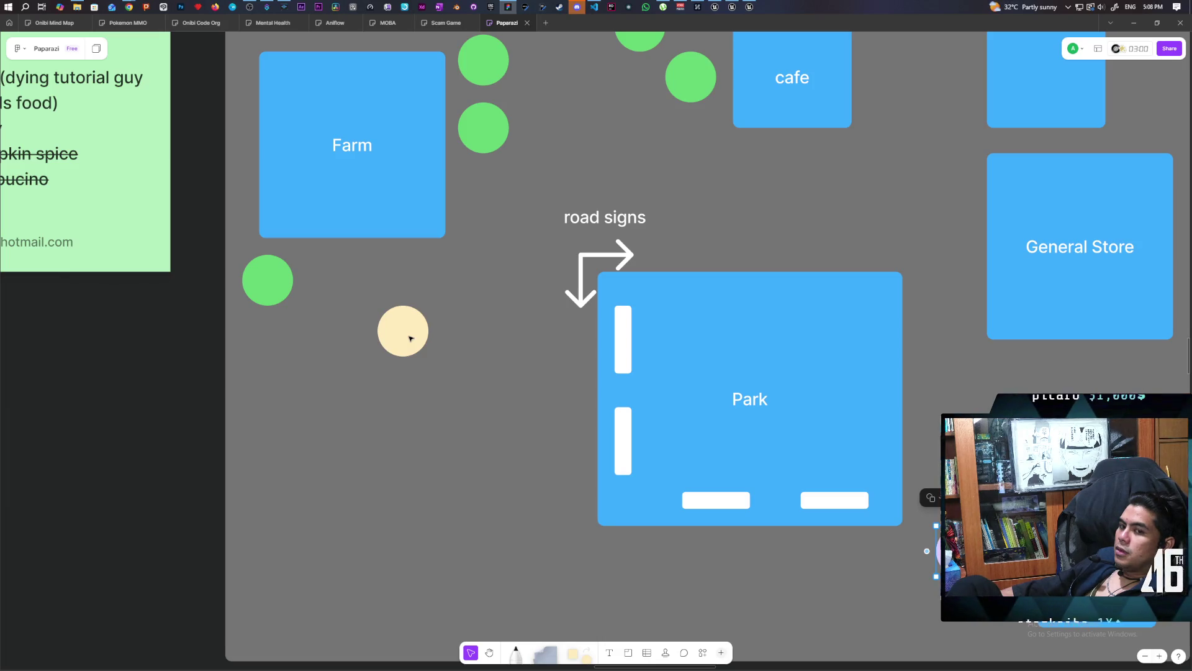
left_click(410, 339)
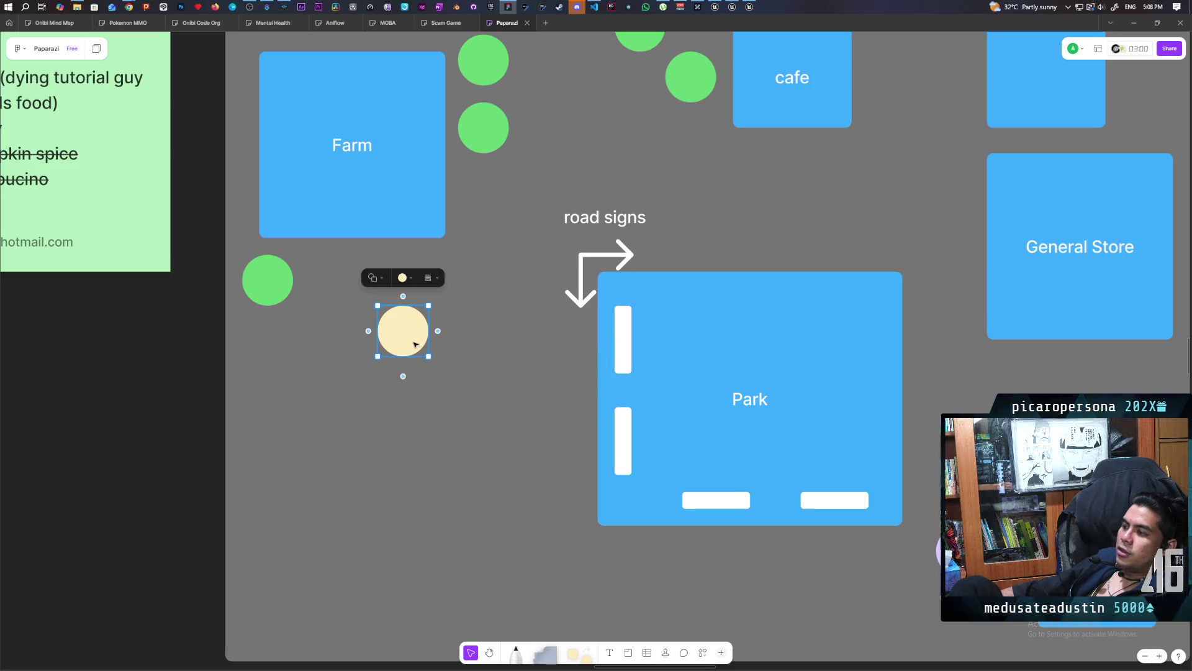
mouse_move(961, 541)
left_mouse_down()
mouse_move(944, 366)
mouse_move(910, 271)
mouse_move(706, 211)
mouse_move(588, 248)
mouse_move(885, 315)
mouse_move(906, 435)
mouse_move(929, 390)
mouse_move(913, 271)
mouse_move(846, 172)
mouse_move(676, 146)
mouse_move(560, 155)
mouse_move(508, 309)
mouse_move(436, 459)
mouse_move(317, 513)
mouse_move(351, 466)
mouse_move(335, 448)
mouse_move(365, 476)
mouse_move(405, 467)
mouse_move(420, 517)
mouse_move(447, 460)
mouse_move(380, 456)
mouse_move(414, 437)
mouse_move(990, 422)
mouse_move(929, 277)
mouse_move(835, 208)
mouse_move(538, 203)
mouse_move(472, 445)
mouse_move(368, 428)
mouse_move(284, 327)
mouse_move(420, 479)
mouse_move(665, 177)
mouse_move(914, 329)
mouse_move(888, 320)
mouse_move(927, 248)
mouse_move(672, 137)
mouse_move(522, 202)
mouse_move(369, 401)
mouse_move(311, 324)
mouse_move(339, 425)
mouse_move(1044, 412)
left_mouse_up()
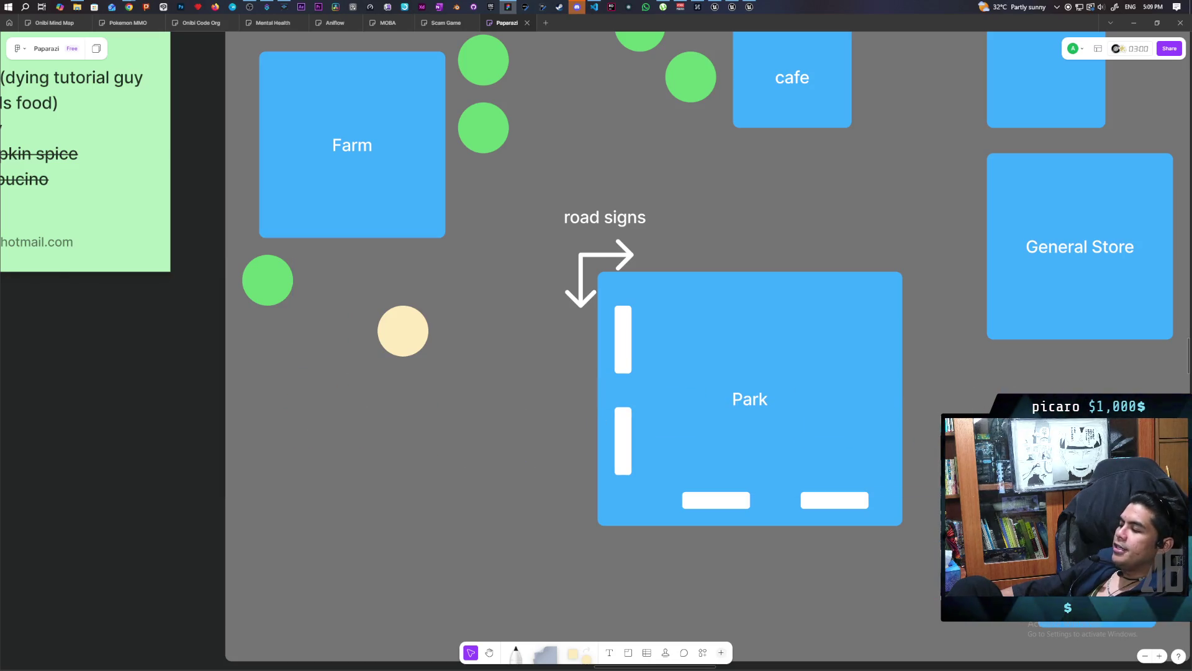
mouse_move(969, 578)
left_mouse_down()
mouse_move(981, 577)
mouse_move(443, 552)
mouse_move(753, 584)
mouse_move(954, 535)
mouse_move(939, 297)
mouse_move(652, 162)
mouse_move(465, 349)
mouse_move(541, 602)
mouse_move(711, 615)
mouse_move(965, 603)
mouse_move(716, 588)
mouse_move(479, 522)
mouse_move(427, 368)
mouse_move(436, 398)
mouse_move(433, 379)
mouse_move(538, 466)
mouse_move(622, 565)
mouse_move(477, 567)
mouse_move(691, 601)
mouse_move(730, 560)
mouse_move(678, 547)
mouse_move(813, 563)
mouse_move(339, 293)
mouse_move(712, 511)
mouse_move(421, 407)
mouse_move(722, 537)
mouse_move(495, 463)
mouse_move(461, 412)
mouse_move(439, 426)
mouse_move(450, 381)
mouse_move(450, 398)
mouse_move(498, 313)
mouse_move(280, 224)
mouse_move(845, 372)
mouse_move(956, 555)
mouse_move(993, 496)
mouse_move(987, 504)
left_mouse_up()
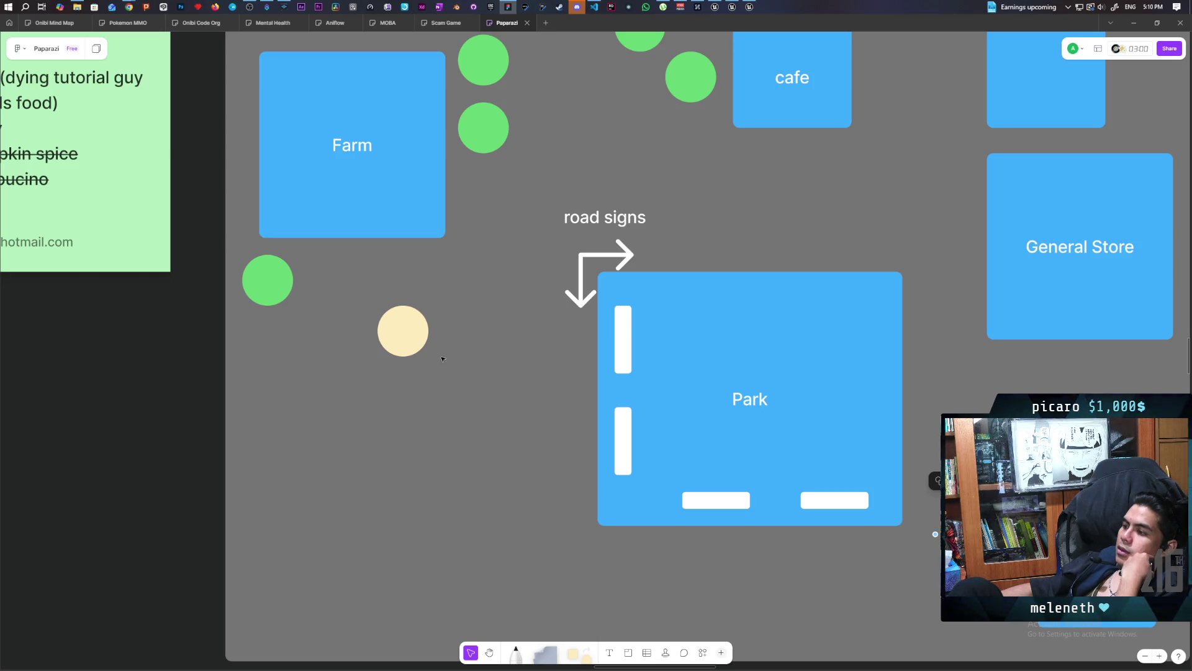
Step: Nudge the beige NPC circle beside the cafe slightly lower
left_click(406, 332)
mouse_move(418, 342)
left_mouse_down()
mouse_move(349, 493)
mouse_move(334, 494)
mouse_move(557, 503)
mouse_move(557, 557)
mouse_move(623, 211)
mouse_move(675, 135)
left_mouse_up()
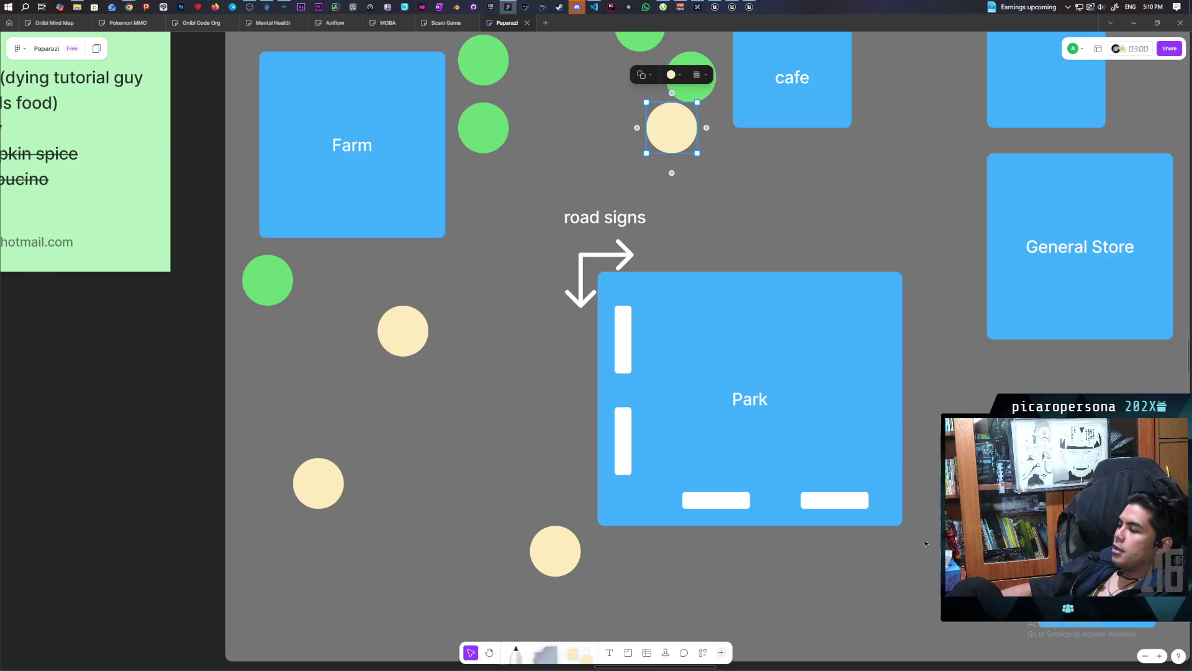
mouse_move(671, 127)
left_mouse_down()
mouse_move(959, 341)
mouse_move(935, 534)
left_mouse_up()
mouse_move(671, 127)
left_mouse_down()
mouse_move(658, 143)
mouse_move(691, 152)
left_mouse_up()
Step: Delete the stray lavender circle copy and bring up Discord
mouse_move(936, 534)
left_mouse_down()
mouse_move(926, 253)
mouse_move(503, 192)
mouse_move(944, 415)
mouse_move(993, 472)
mouse_move(945, 280)
mouse_move(815, 207)
mouse_move(520, 215)
mouse_move(942, 368)
mouse_move(621, 166)
mouse_move(431, 266)
left_mouse_up()
key("Delete")
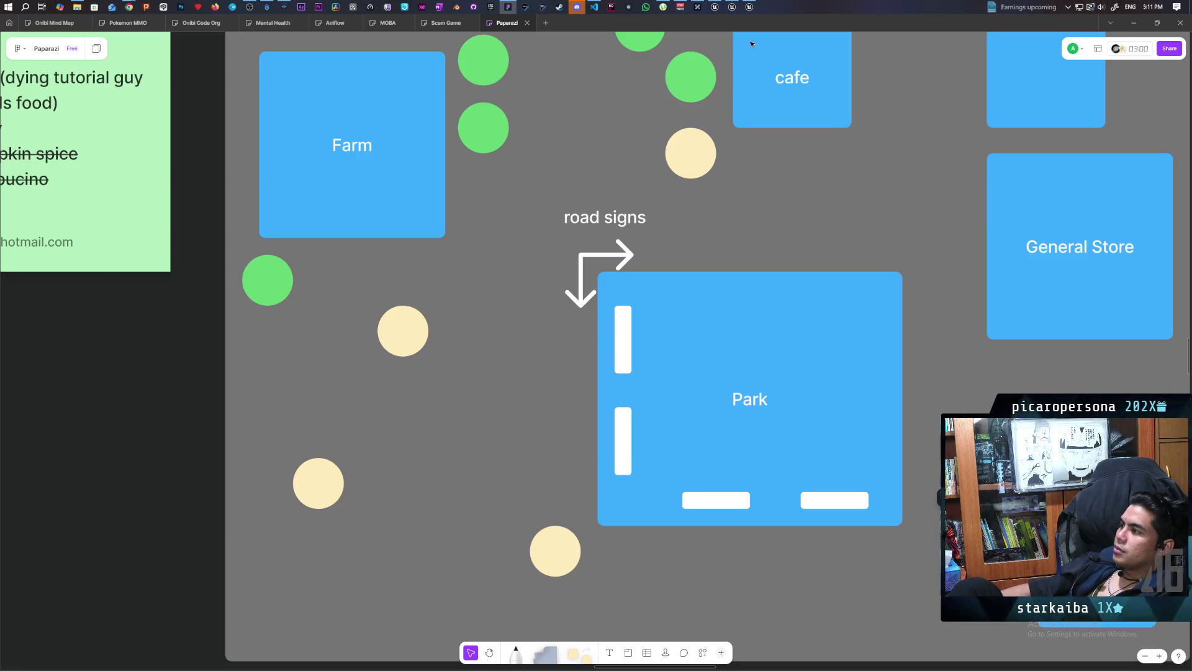
left_click(578, 10)
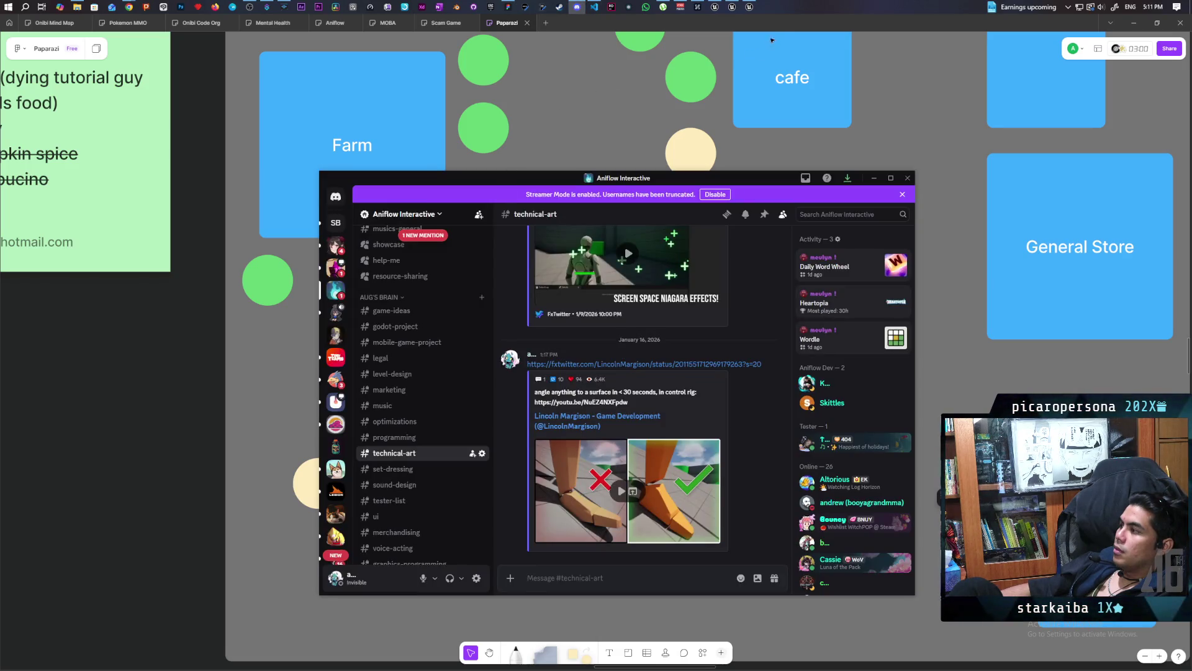
Step: Minimize Discord to get back to the FigJam town map board
left_click(733, 52)
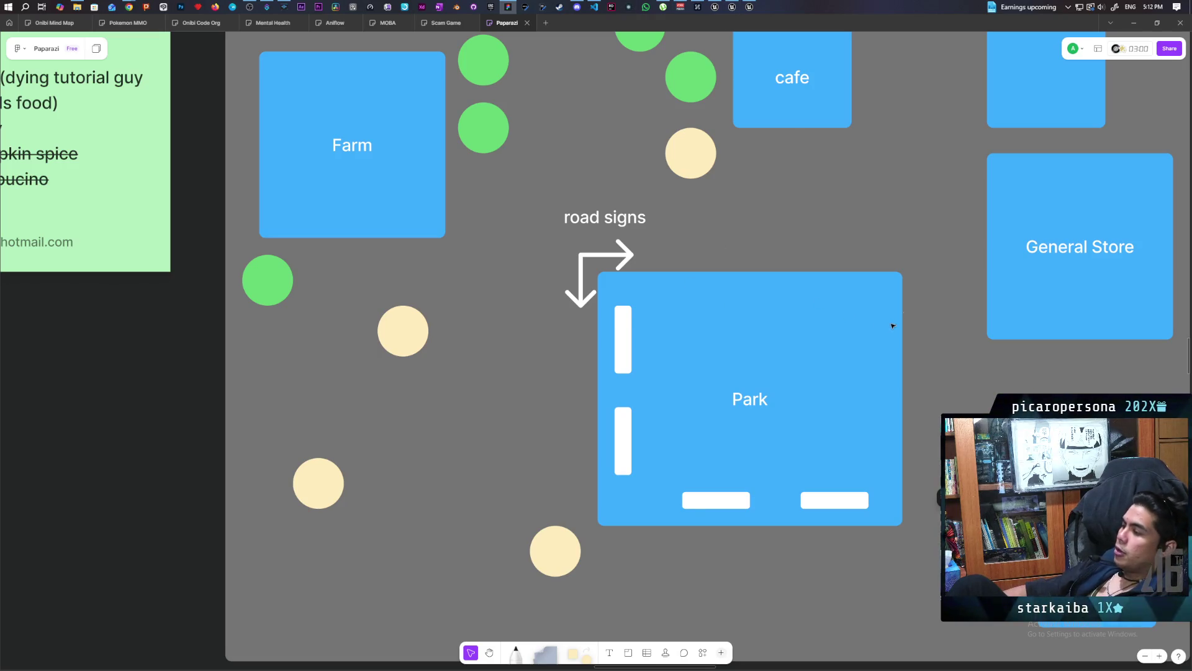
Step: Append '/ Calls for help' to the NPC AI logic flowchart's Alerted box label
scroll(944, 282, "down", 10)
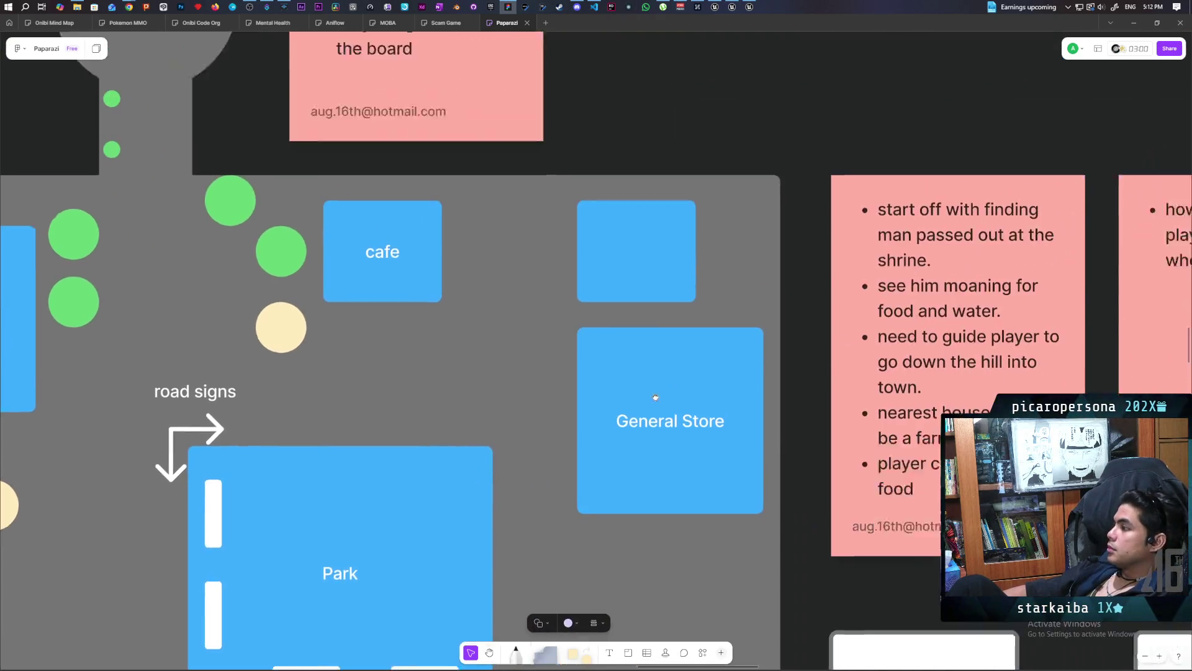
scroll(710, 403, "right", 5)
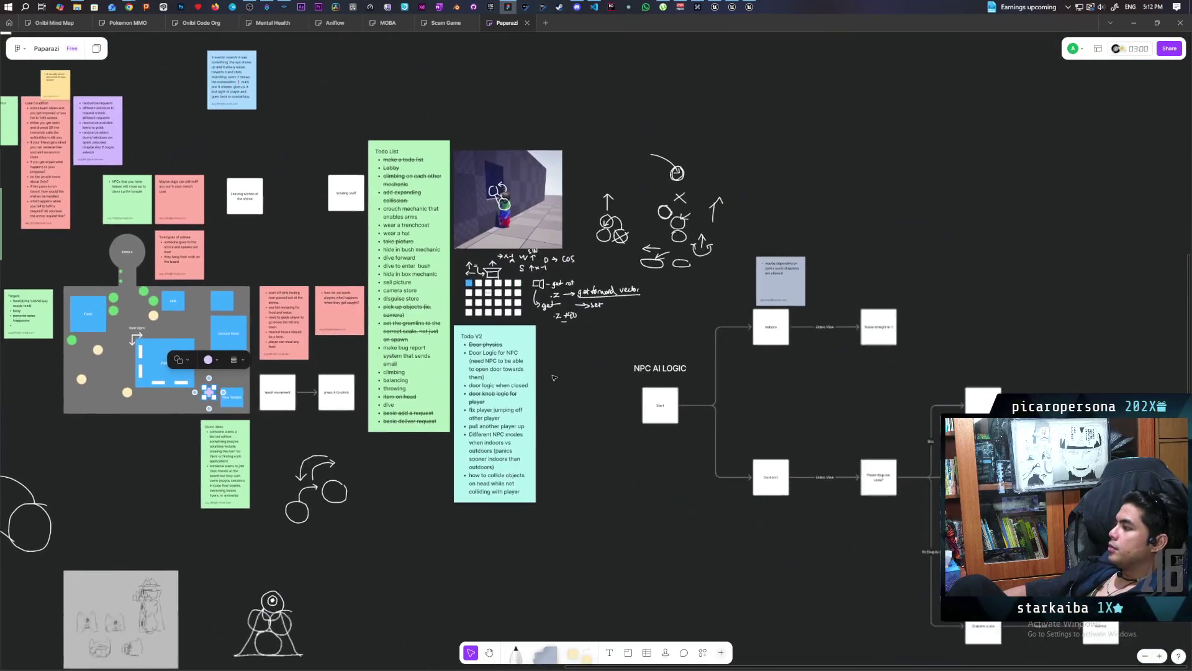
scroll(714, 397, "up", 8)
scroll(724, 388, "up", 2)
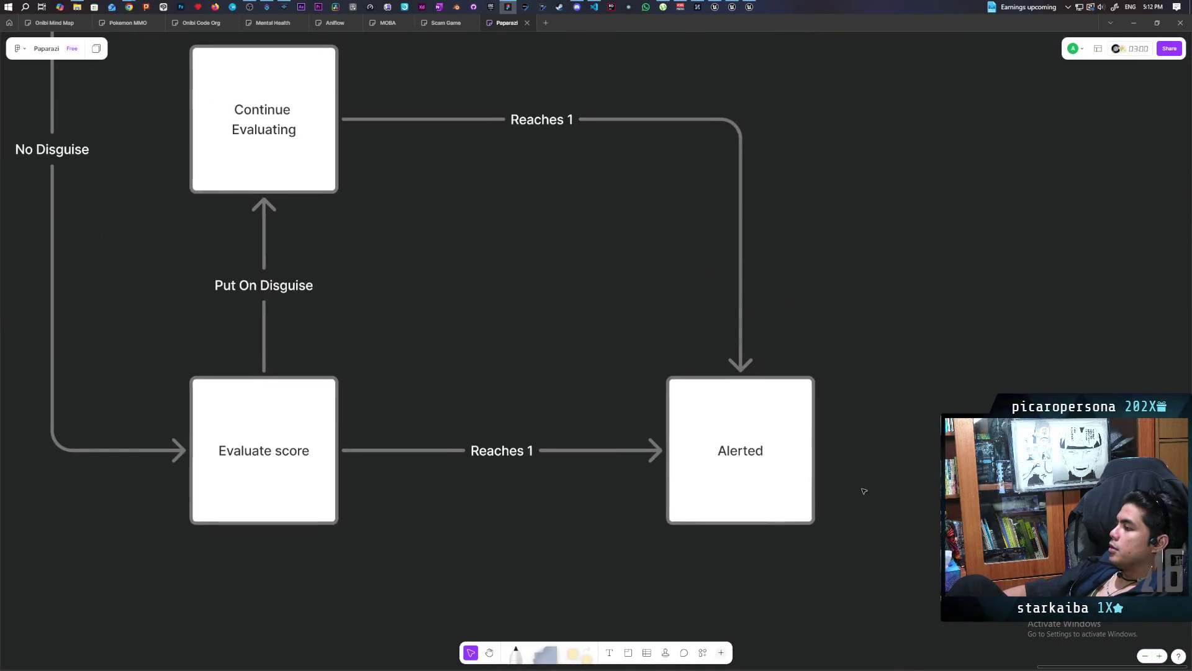
left_click(770, 437)
double_click(769, 437)
type("/ Calls for he")
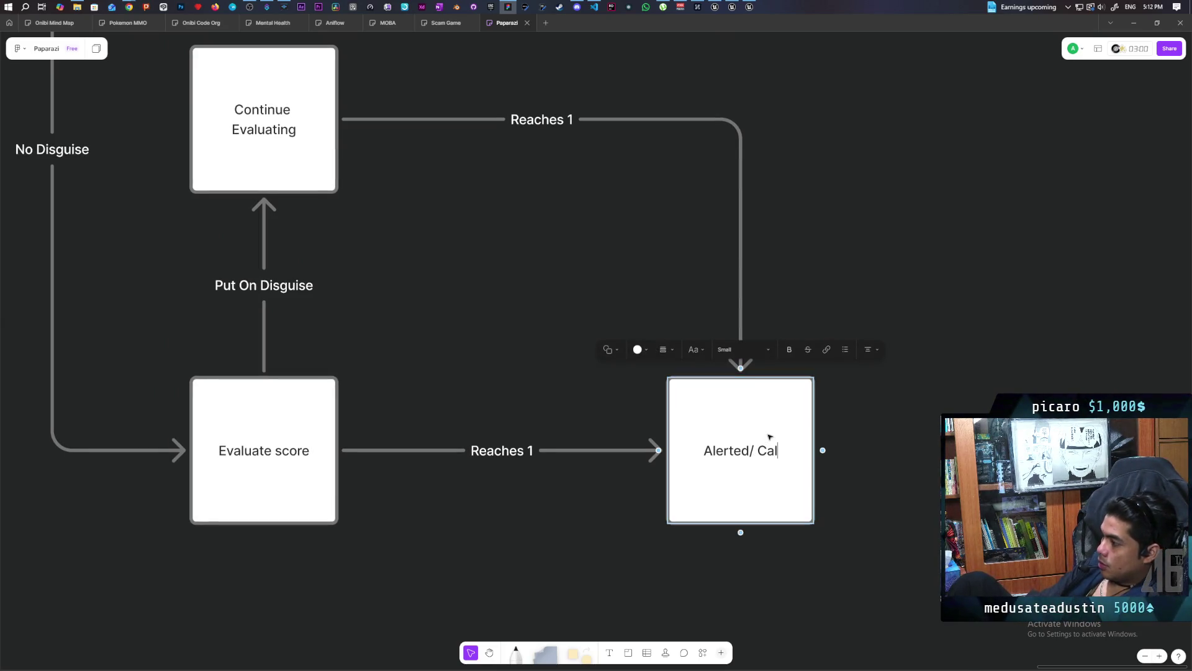
type("lp")
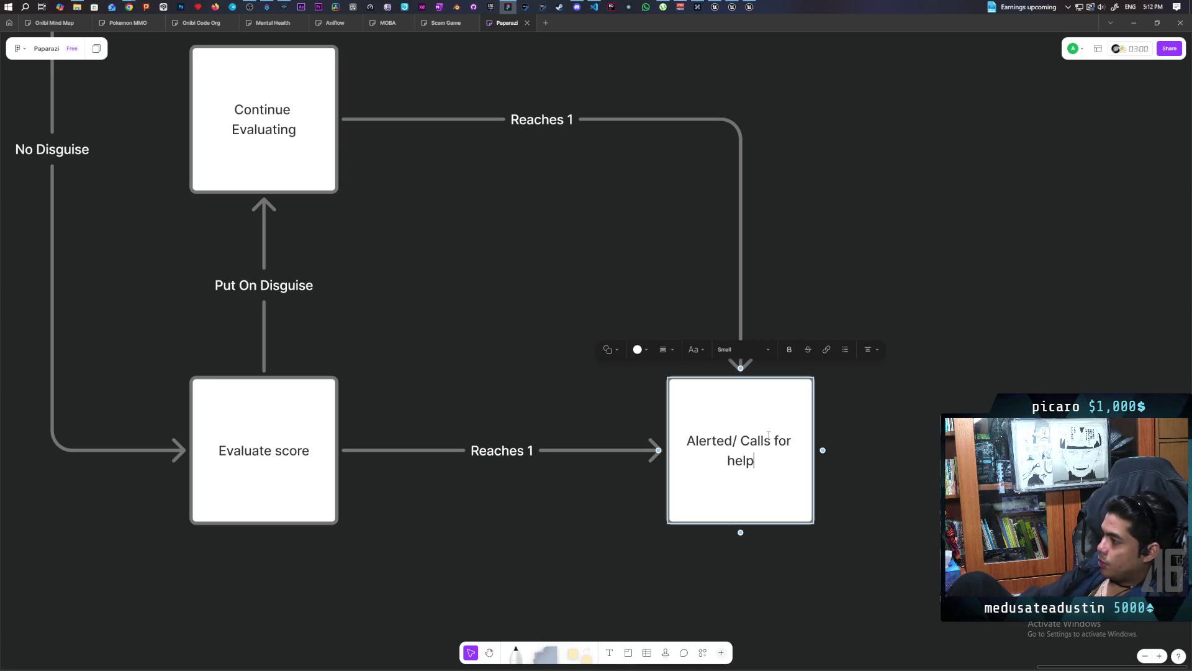
left_click(833, 498)
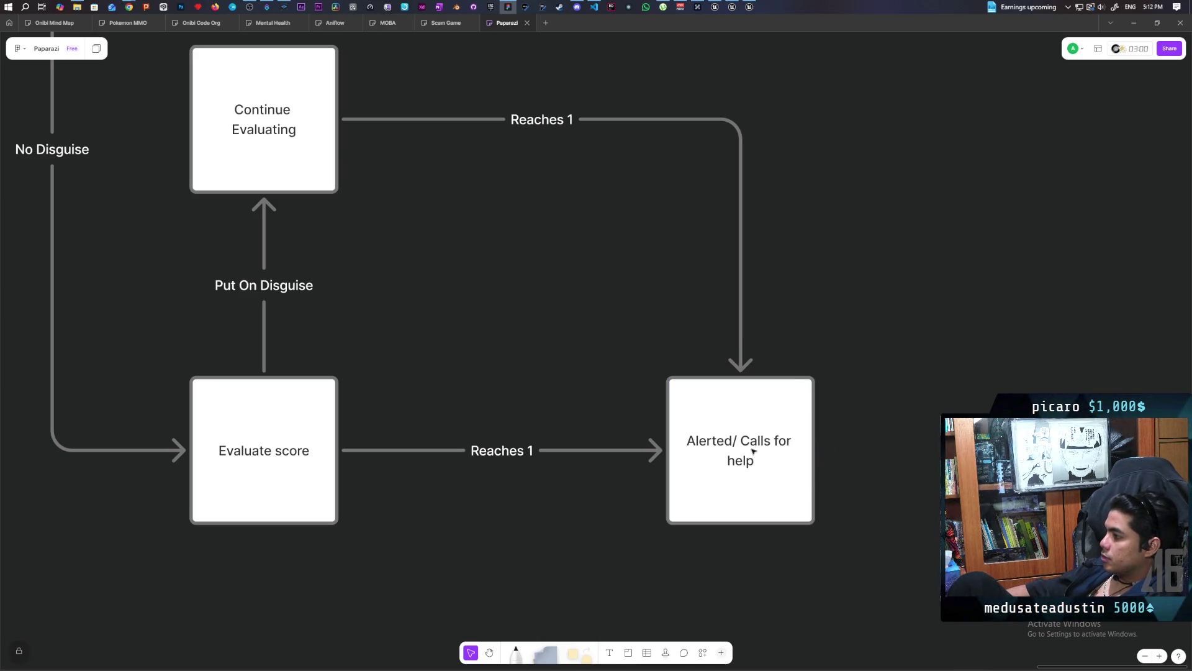
scroll(754, 453, "up", 10)
scroll(753, 453, "left", 10)
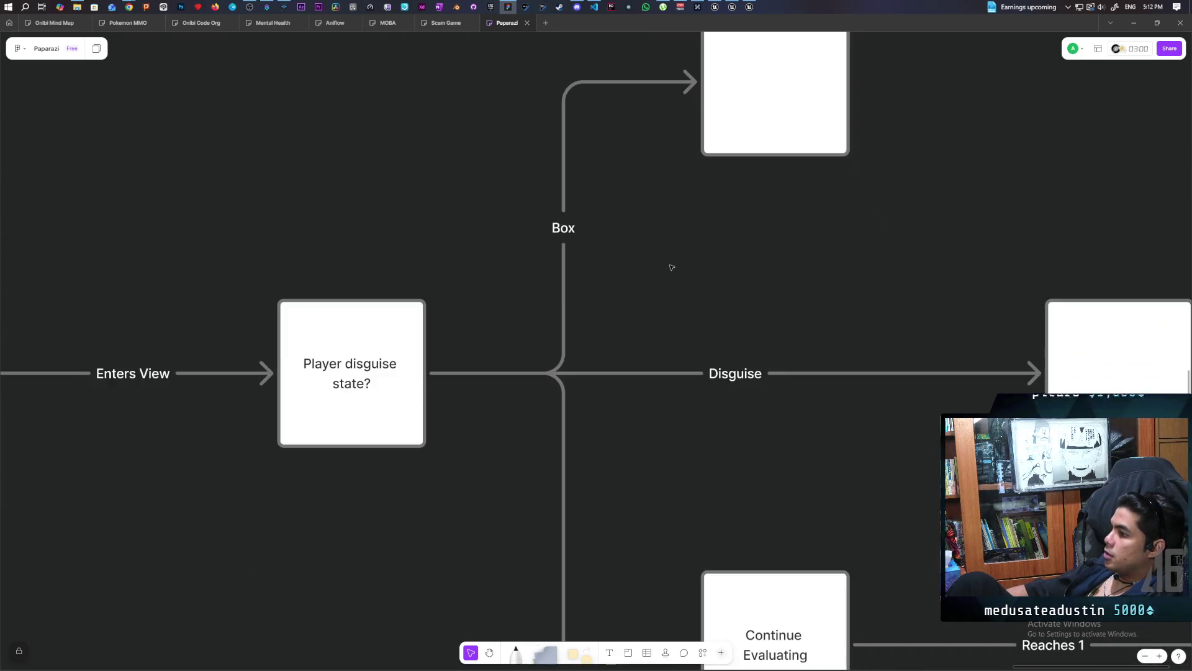
Step: Add an 'Alerted/ Calls for help' box connected after Score straight to 1, shifted further right
scroll(670, 267, "down", 5)
scroll(714, 485, "up", 5)
scroll(714, 484, "left", 5)
scroll(689, 457, "up", 5)
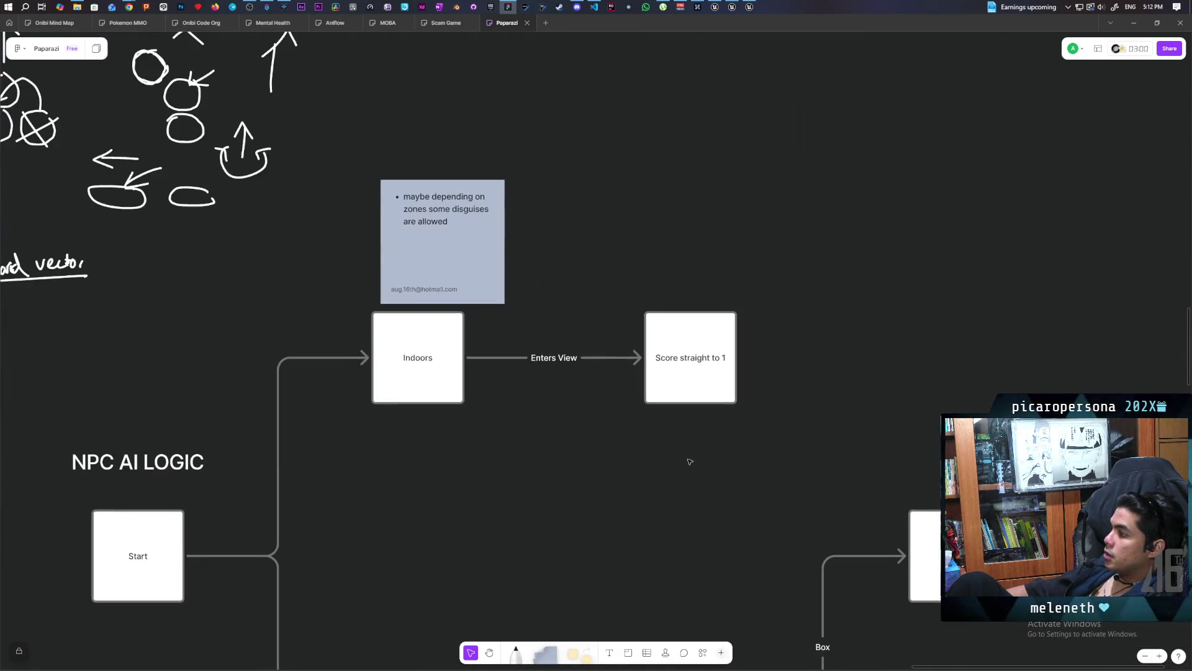
left_click(702, 381)
left_click(746, 358)
type("AI")
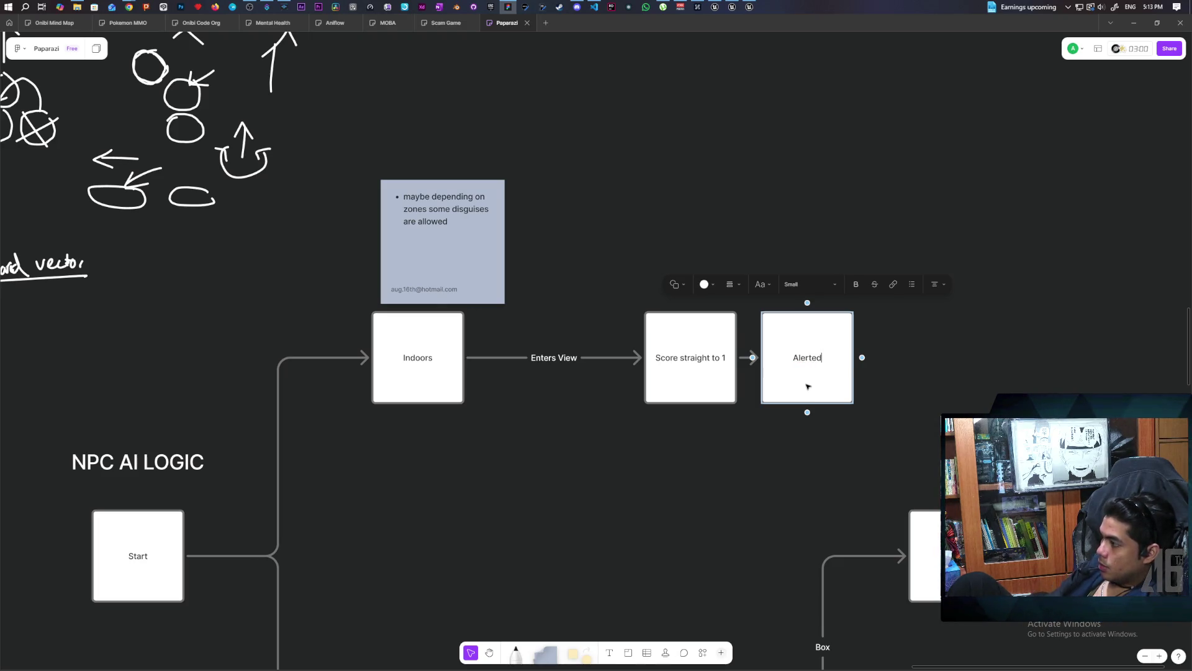
type("/ Calls for help")
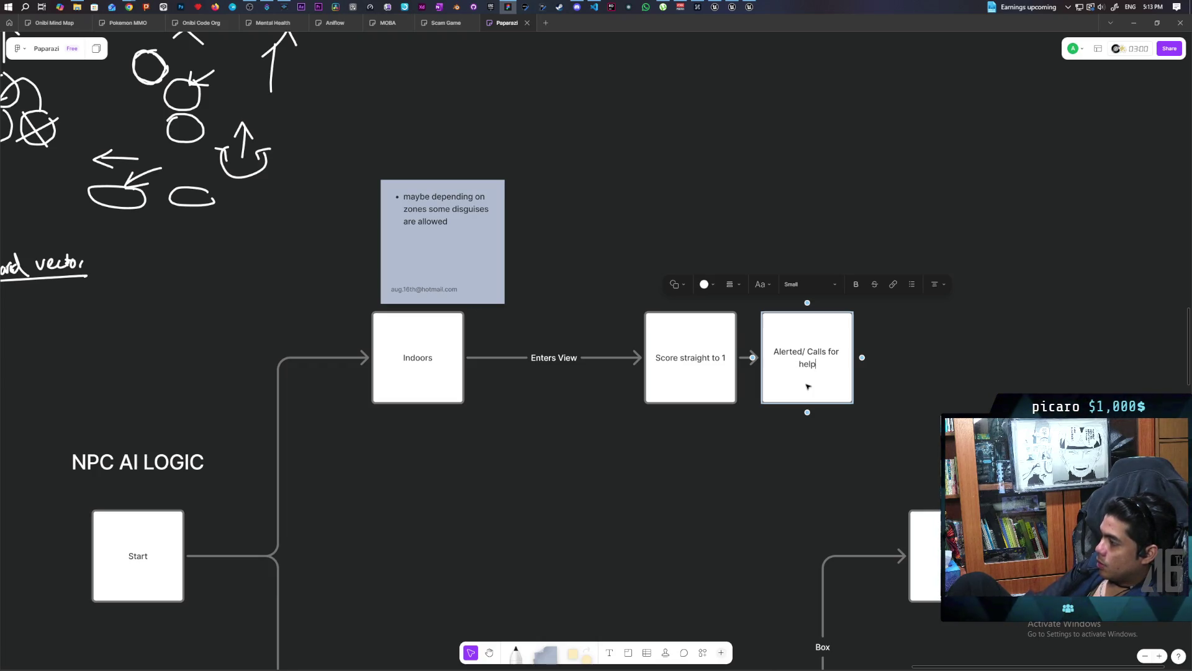
key("Escape")
left_click(806, 386)
left_click_drag(805, 386, 887, 386)
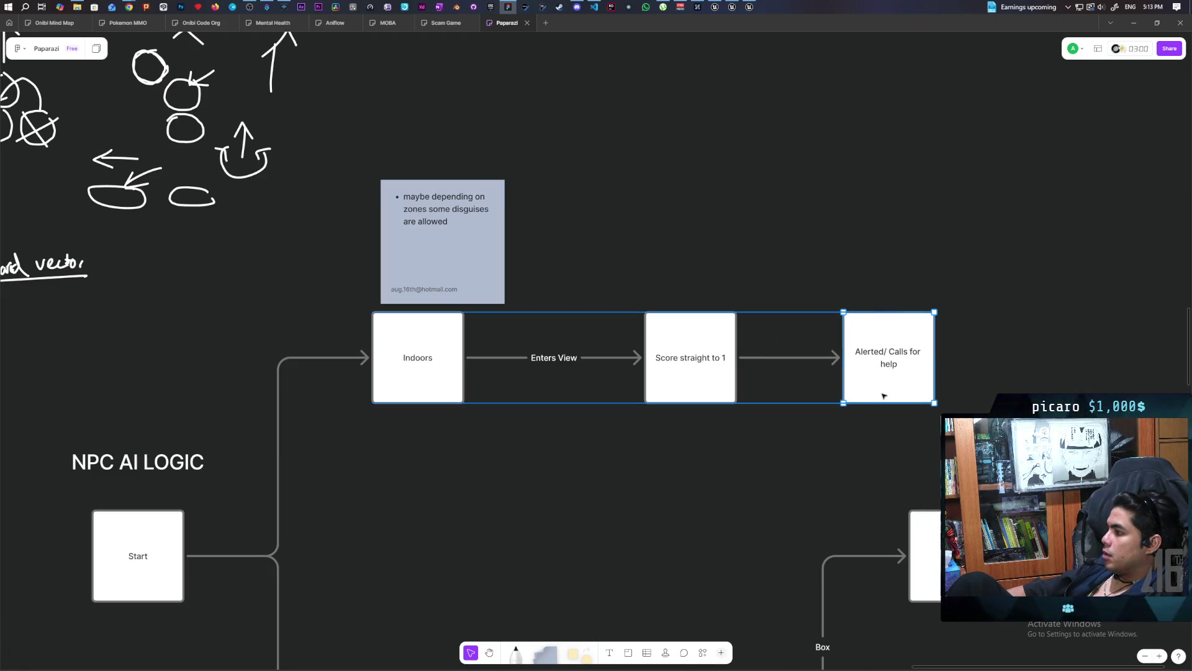
left_click(739, 483)
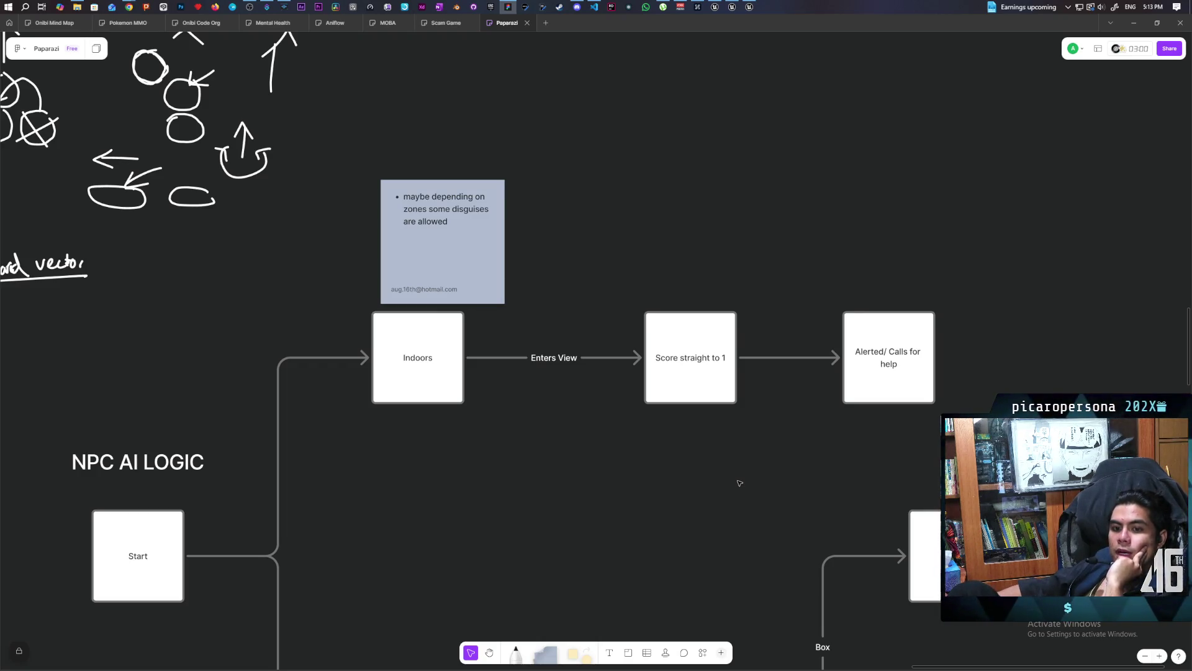
scroll(718, 472, "down", 5)
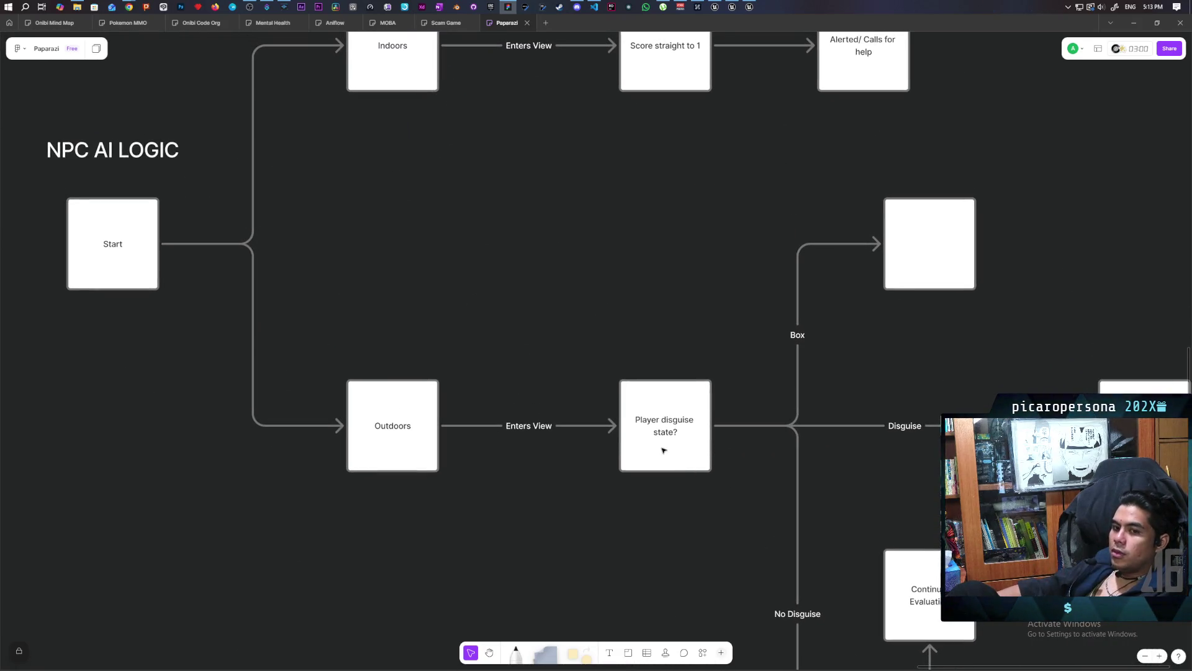
Step: Zoom and pan back to the town map showing the temple, Farm, cafe, Park and General Store
scroll(606, 346, "down", 8)
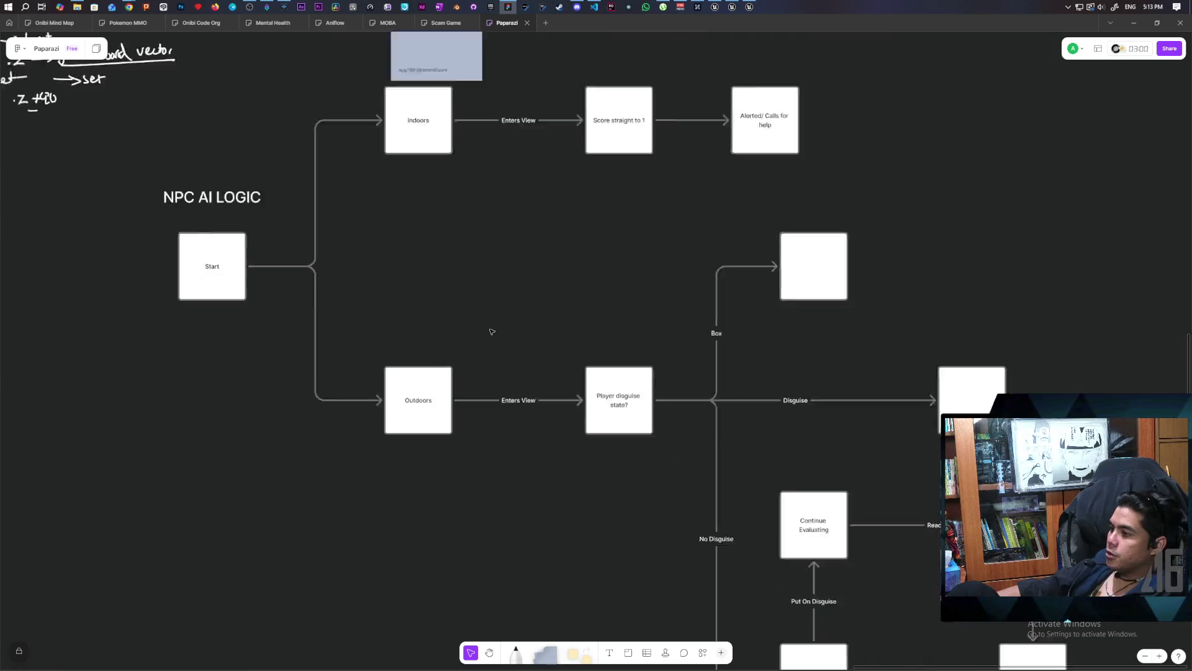
left_click_drag(606, 345, 705, 371)
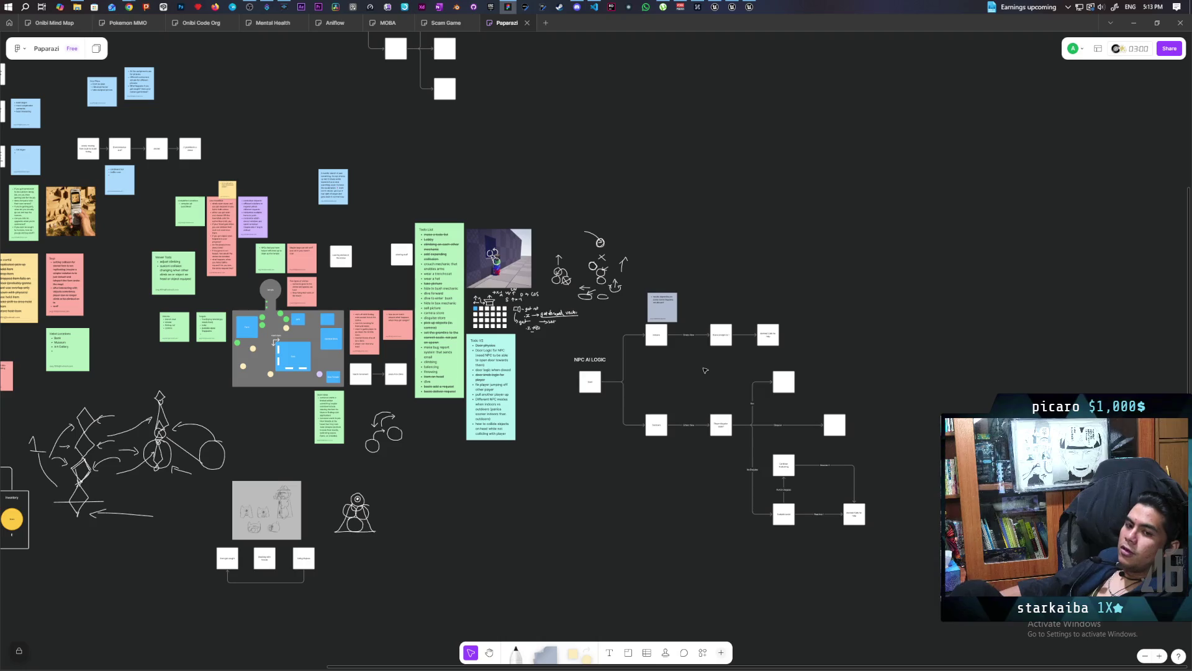
scroll(281, 349, "up", 10)
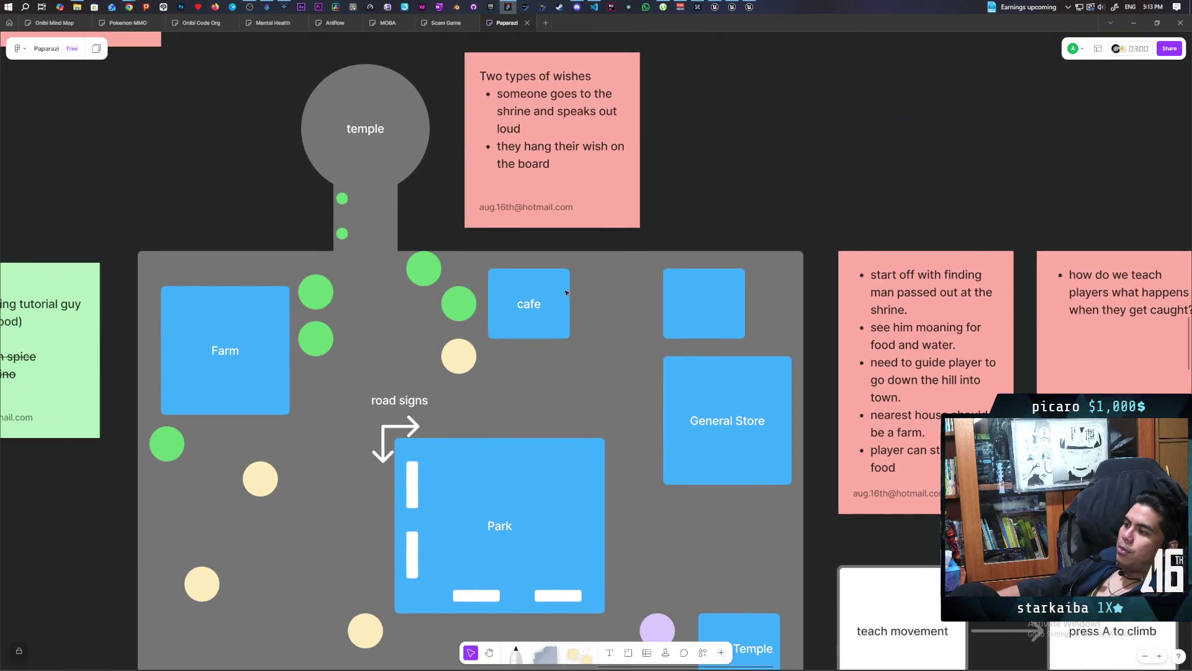
Step: Select the locked town map group and zoom in on the temple and its path down to town
scroll(697, 231, "down", 3)
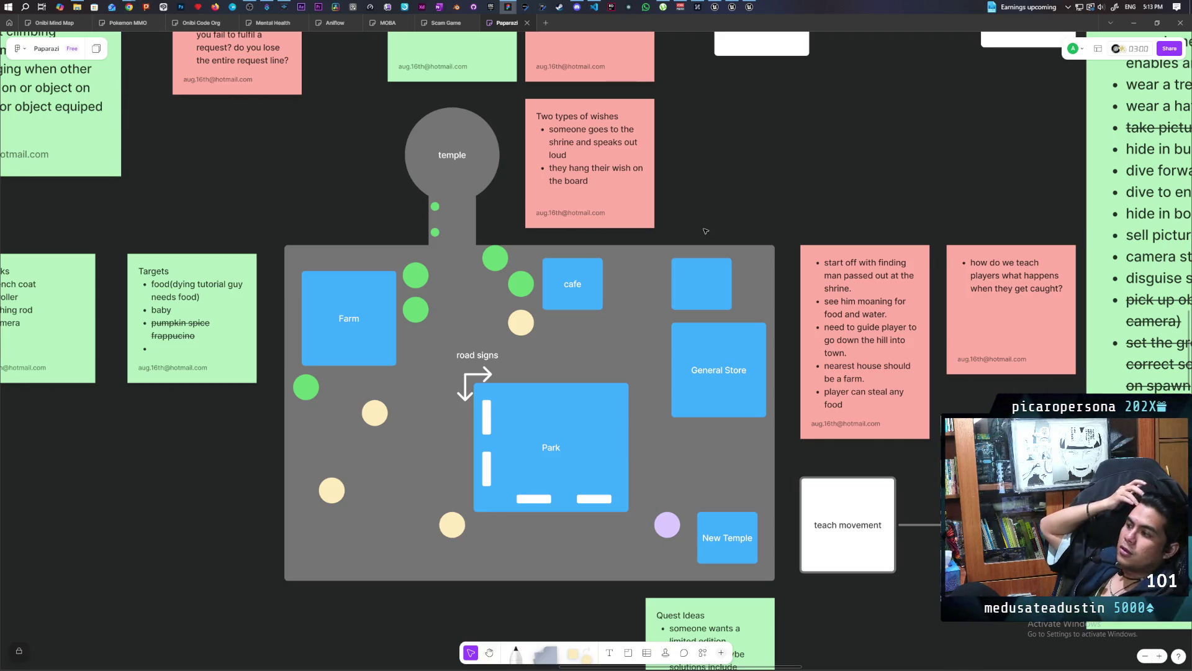
left_click(351, 313)
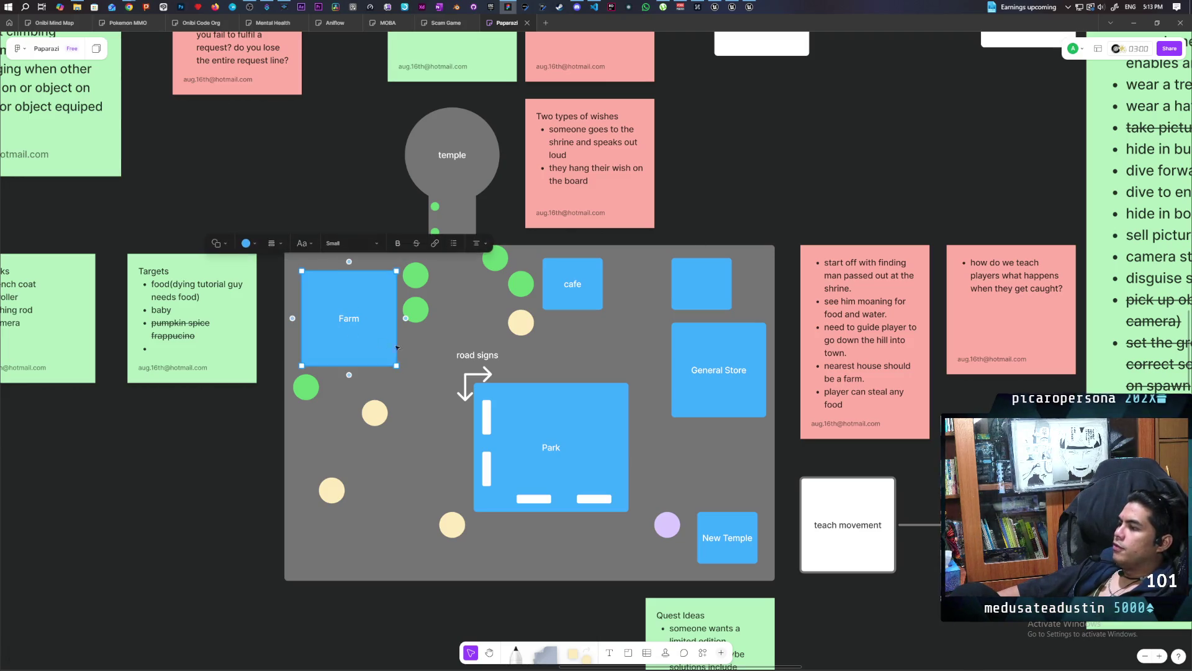
left_click(341, 225)
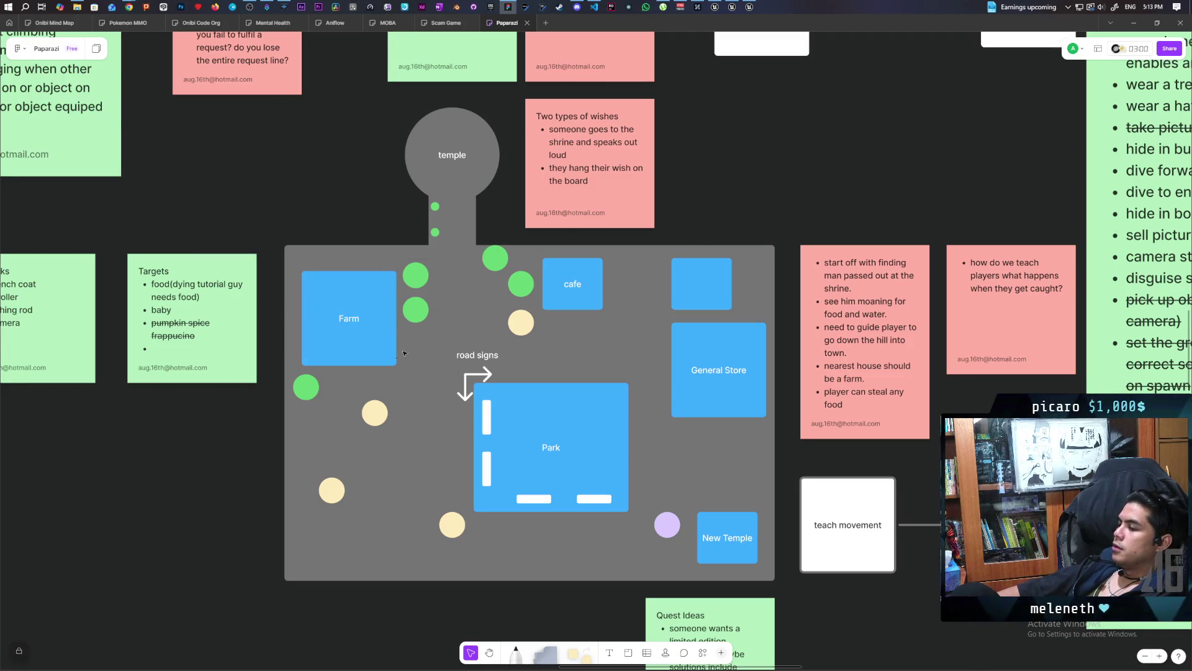
left_click(464, 159)
scroll(347, 193, "up", 2)
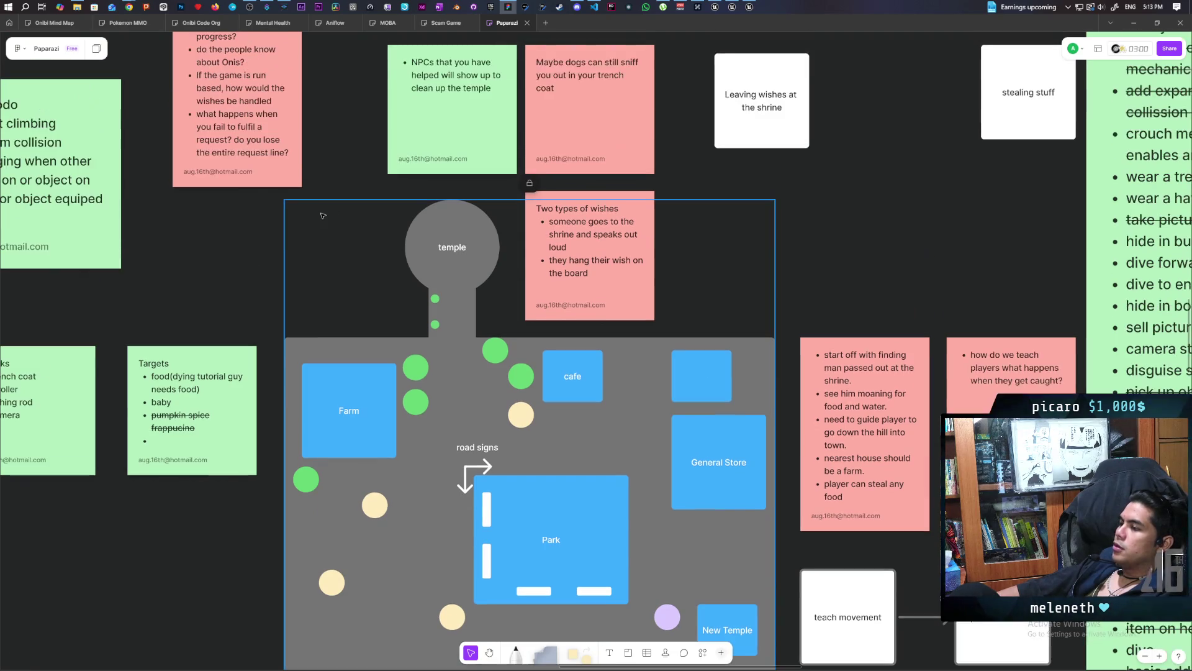
scroll(419, 291, "up", 5, "ctrl")
scroll(419, 291, "down", 3)
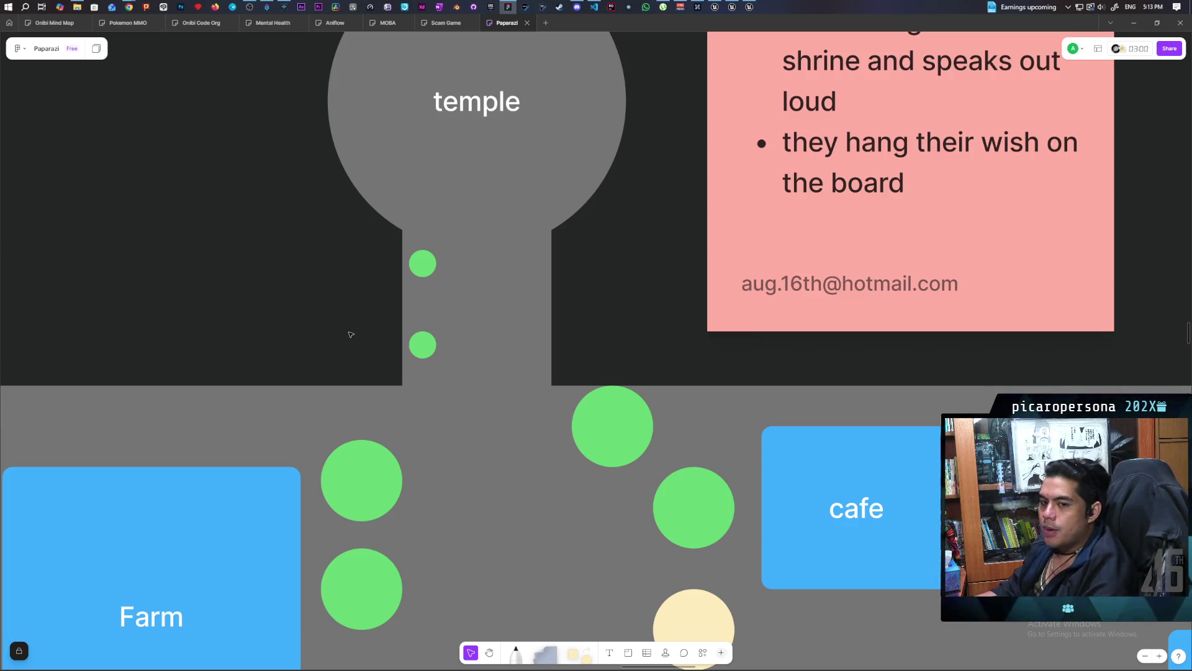
scroll(263, 261, "down", 5)
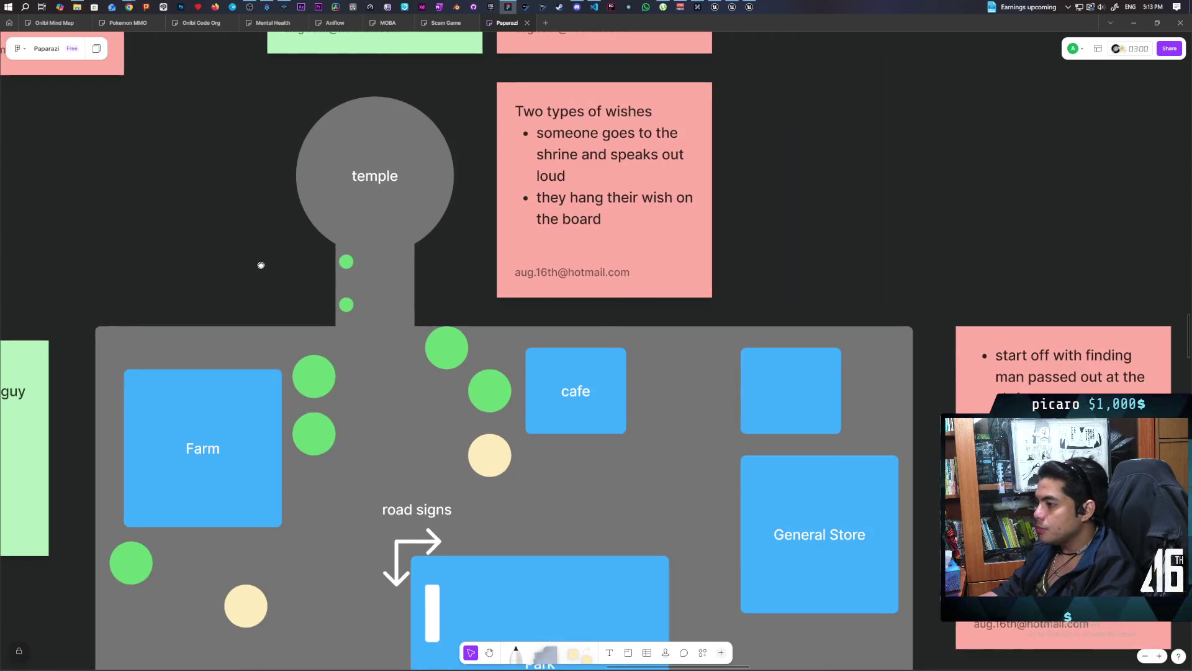
scroll(274, 213, "down", 1)
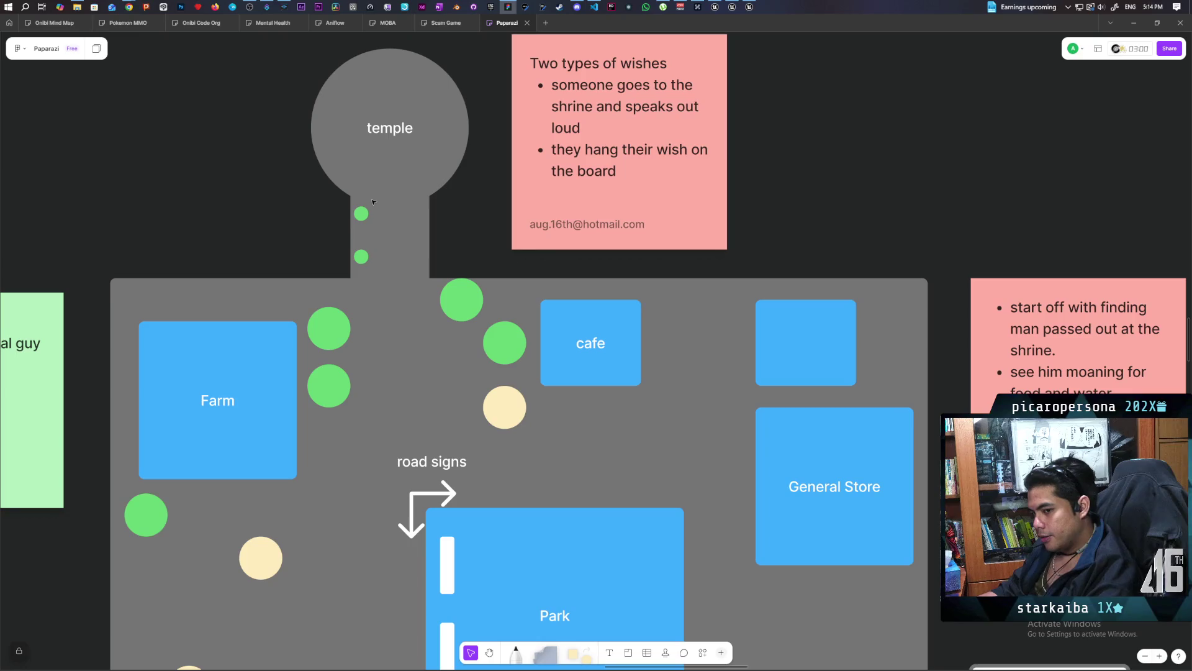
scroll(301, 245, "down", 2)
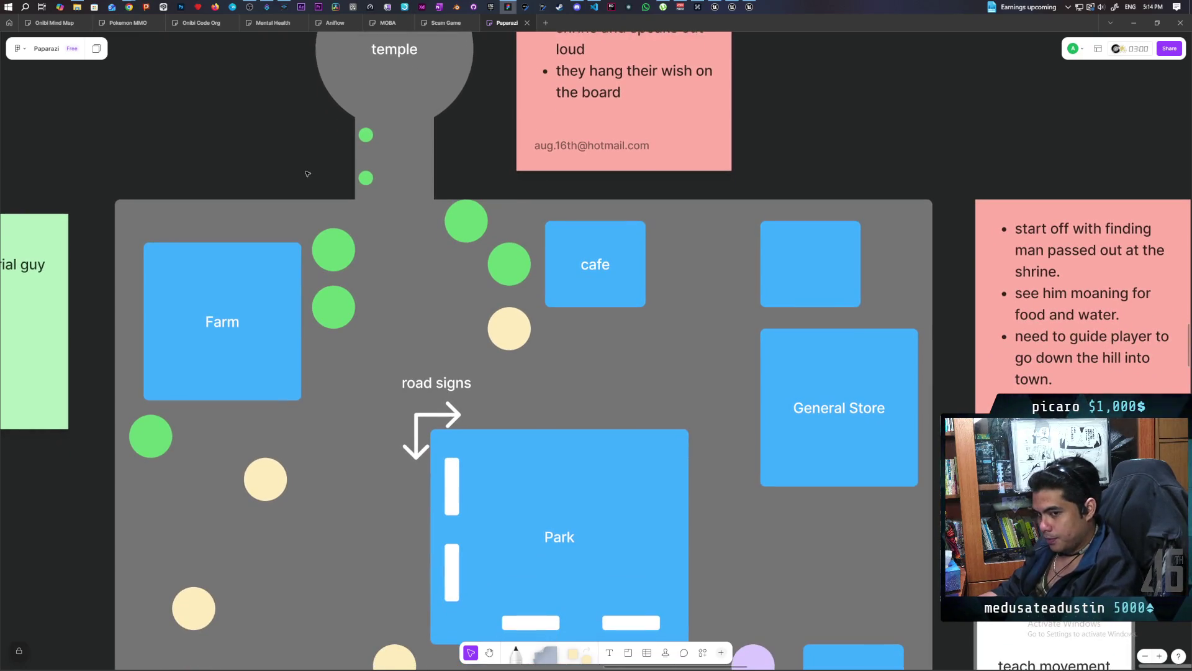
mouse_move(309, 190)
left_mouse_down()
mouse_move(322, 199)
mouse_move(325, 253)
mouse_move(325, 221)
left_mouse_up()
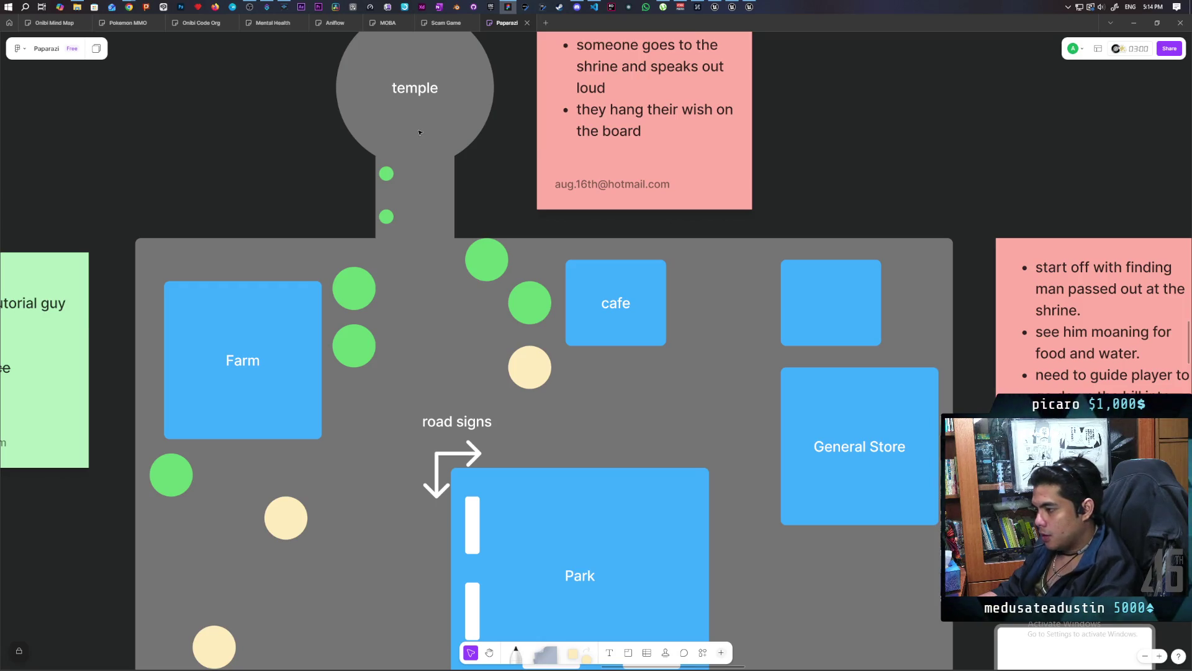
scroll(379, 192, "down", 3)
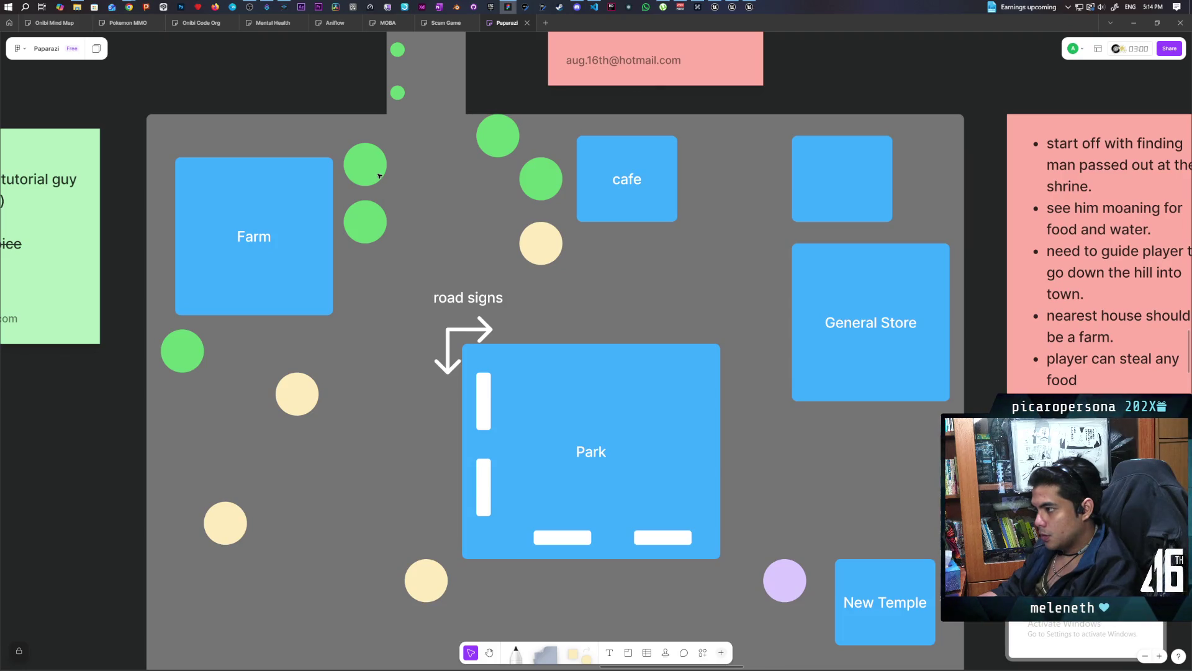
scroll(398, 111, "up", 3)
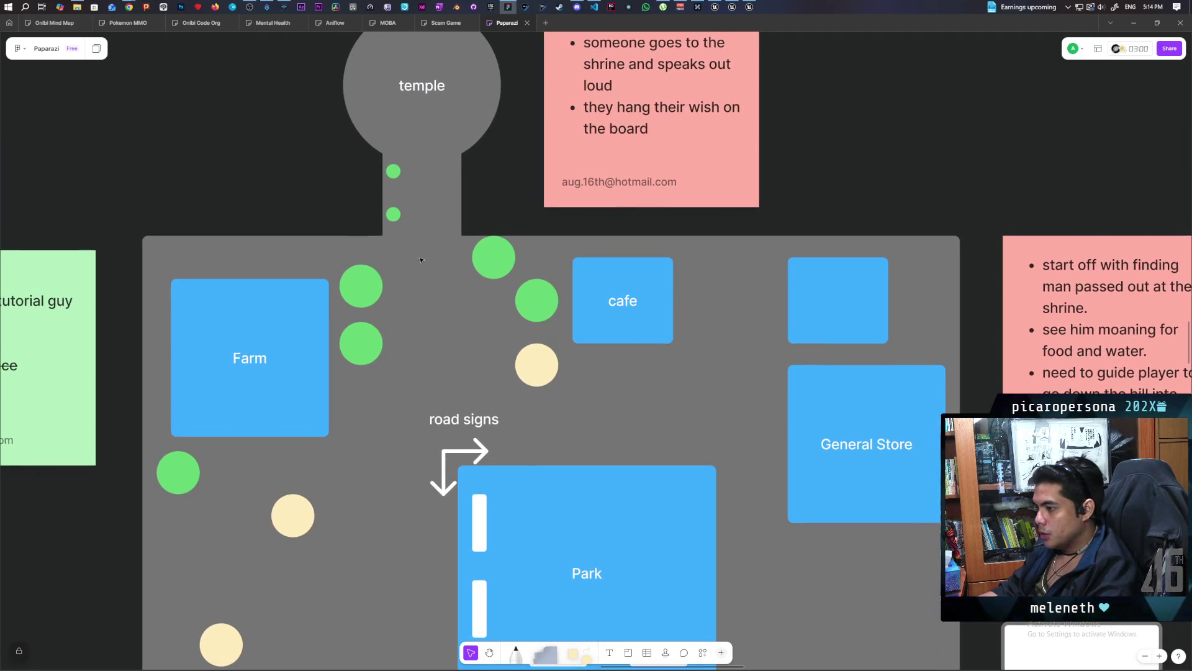
scroll(407, 167, "down", 1)
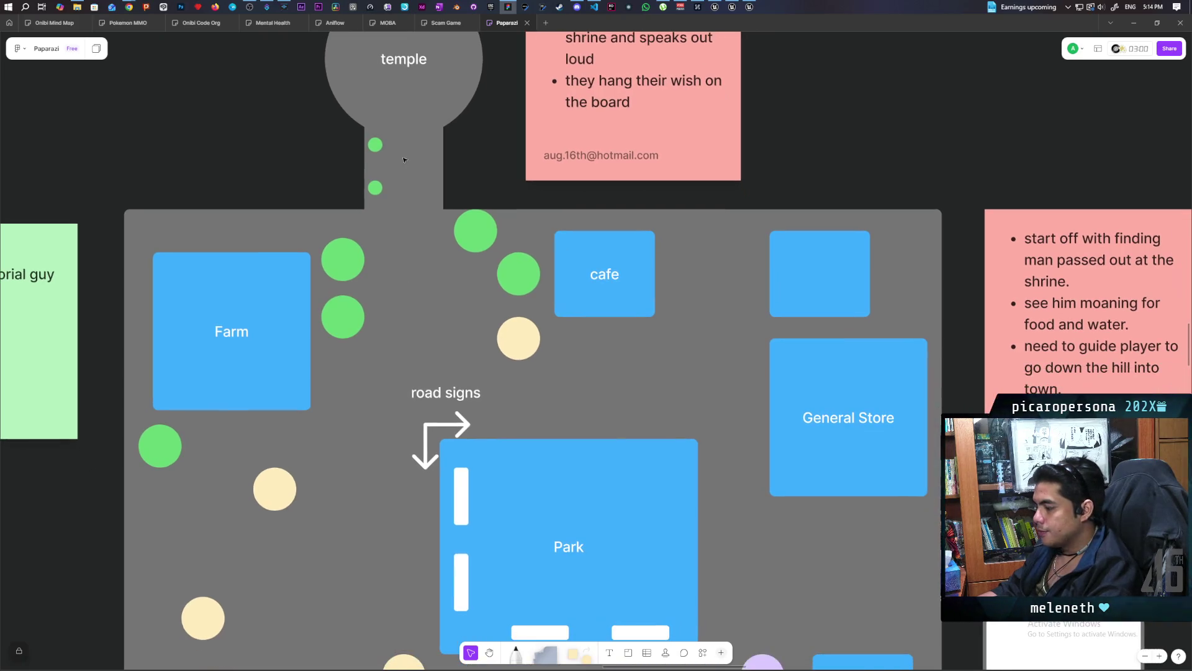
scroll(395, 85, "down", 2)
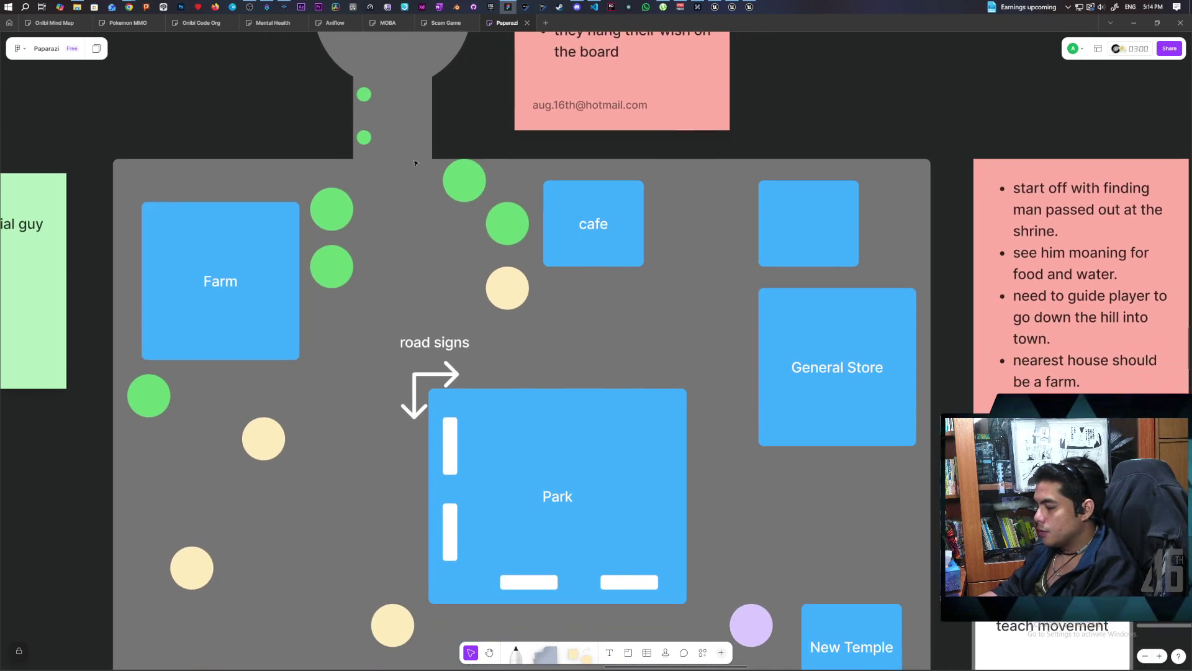
scroll(407, 287, "up", 5)
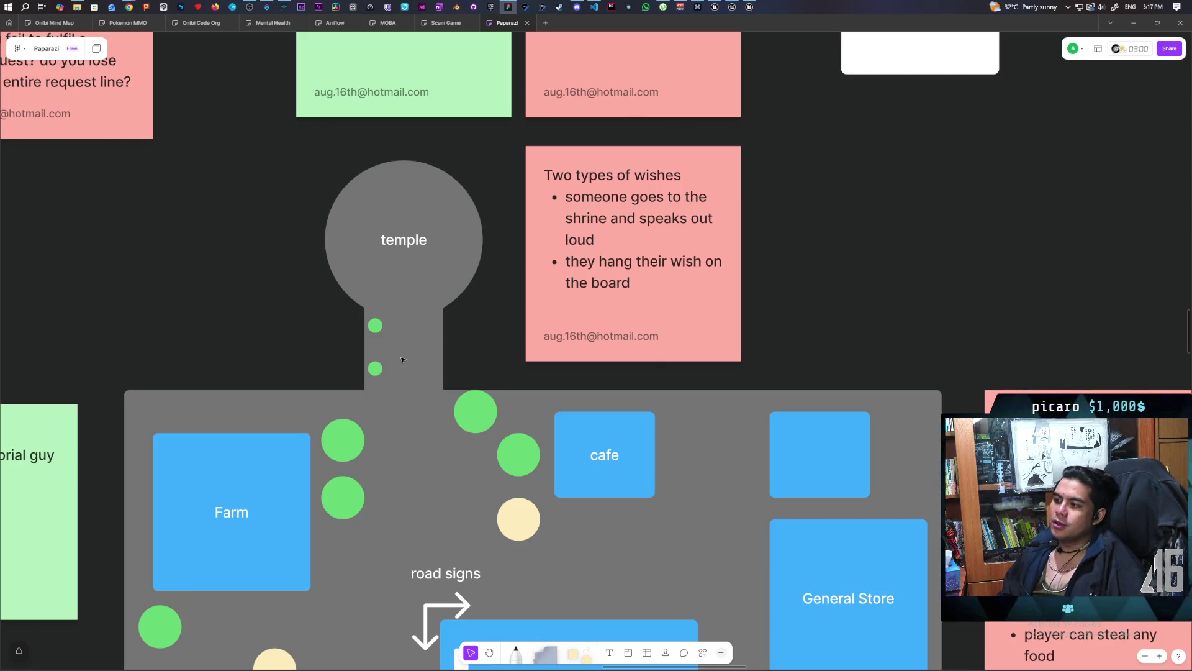
mouse_move(495, 393)
left_mouse_down()
mouse_move(416, 221)
mouse_move(419, 152)
mouse_move(460, 281)
mouse_move(449, 280)
left_mouse_up()
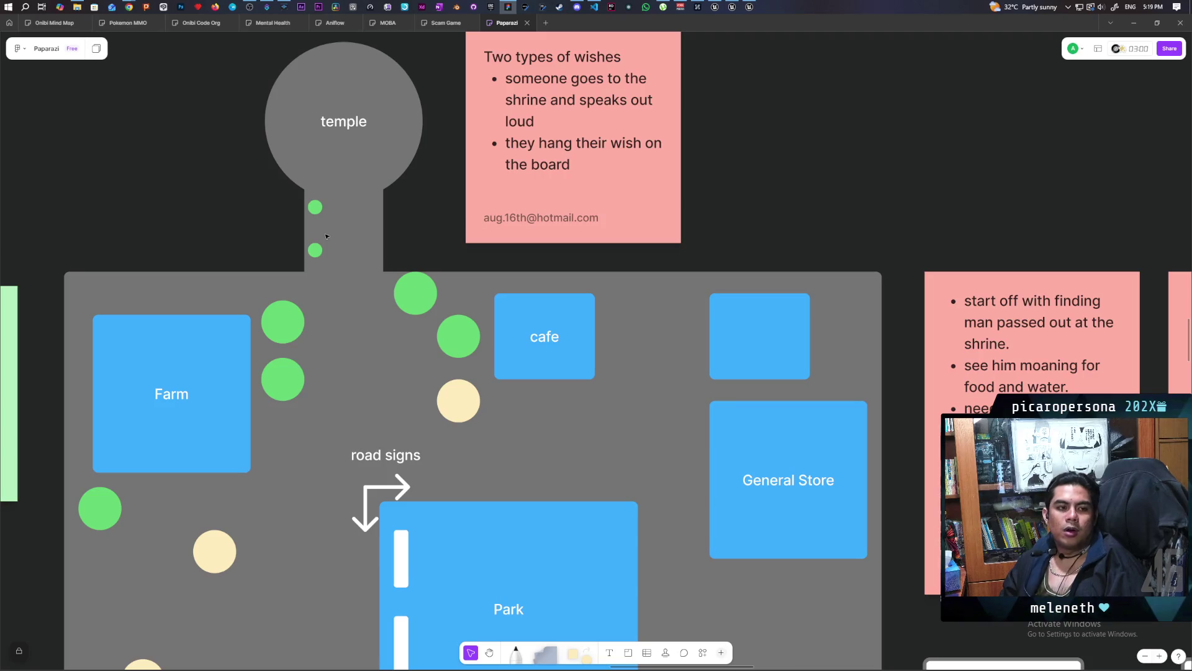
mouse_move(136, 11)
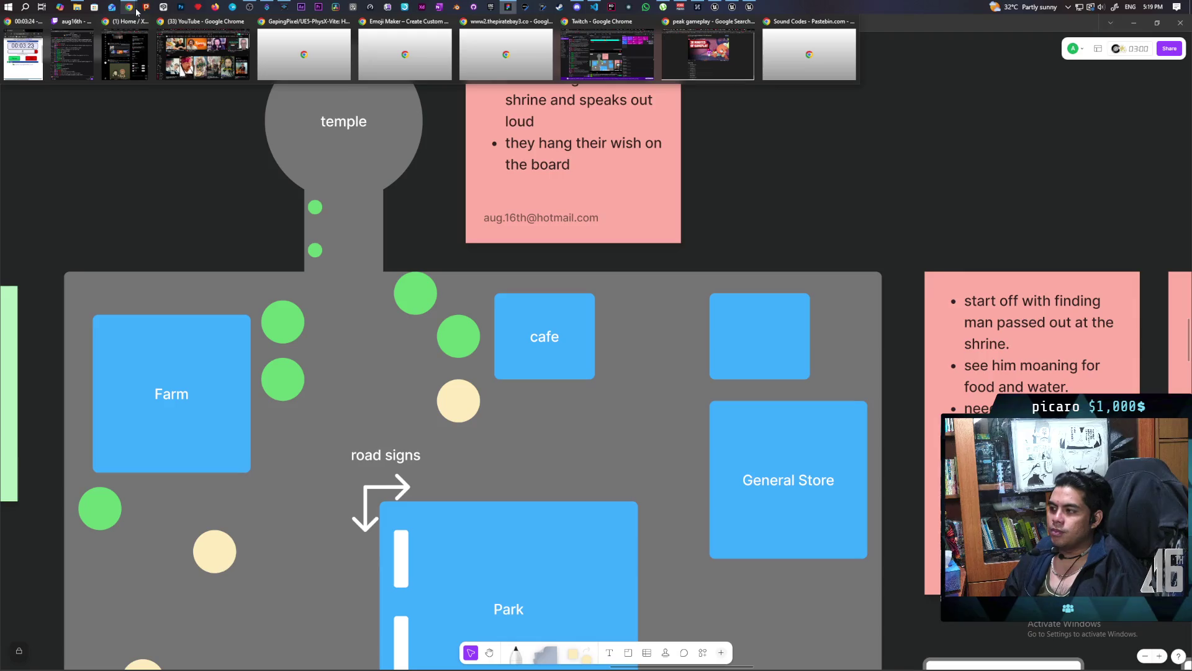